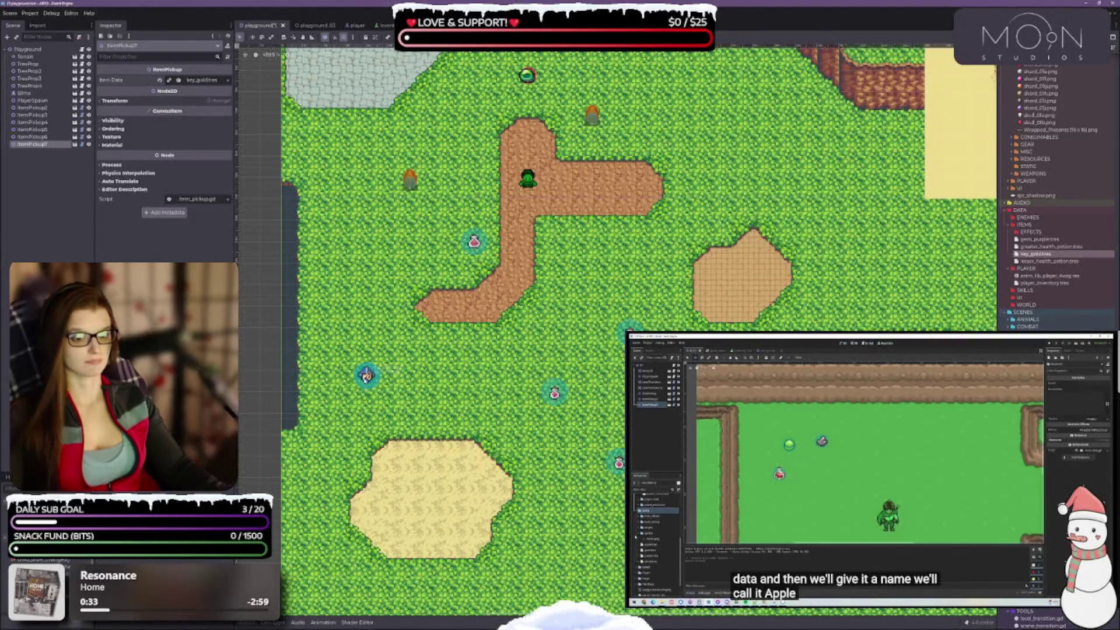
Step: Drag the overlapping pickup off the purple gem, save the scene, and select ItemPickup6
mouse_move(366, 376)
left_mouse_down()
mouse_move(423, 382)
mouse_move(448, 425)
left_mouse_up()
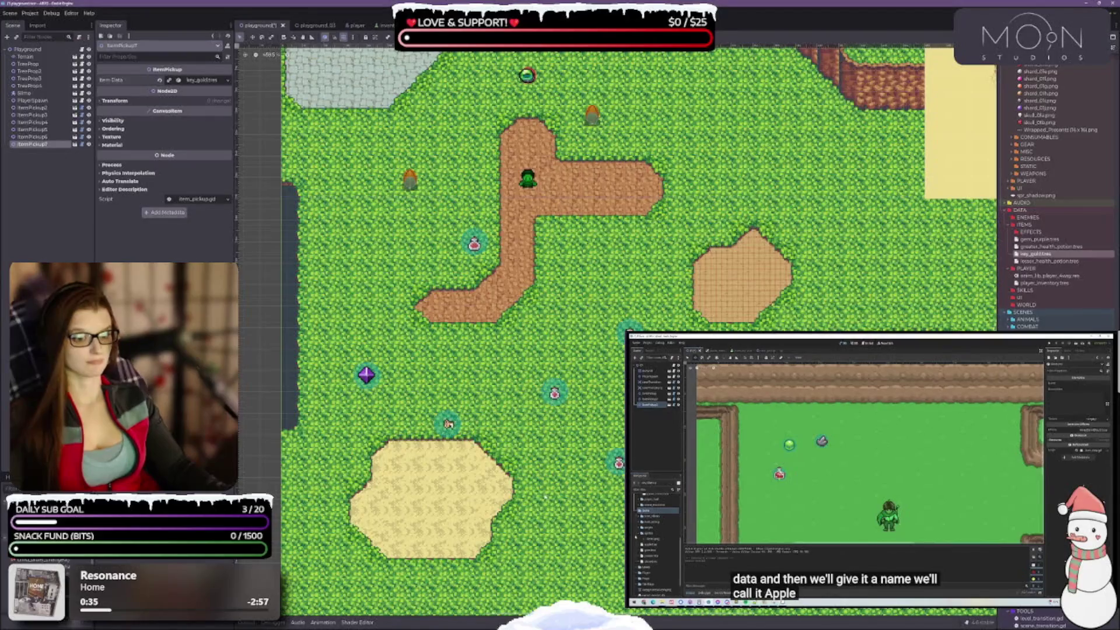
key("ctrl+s")
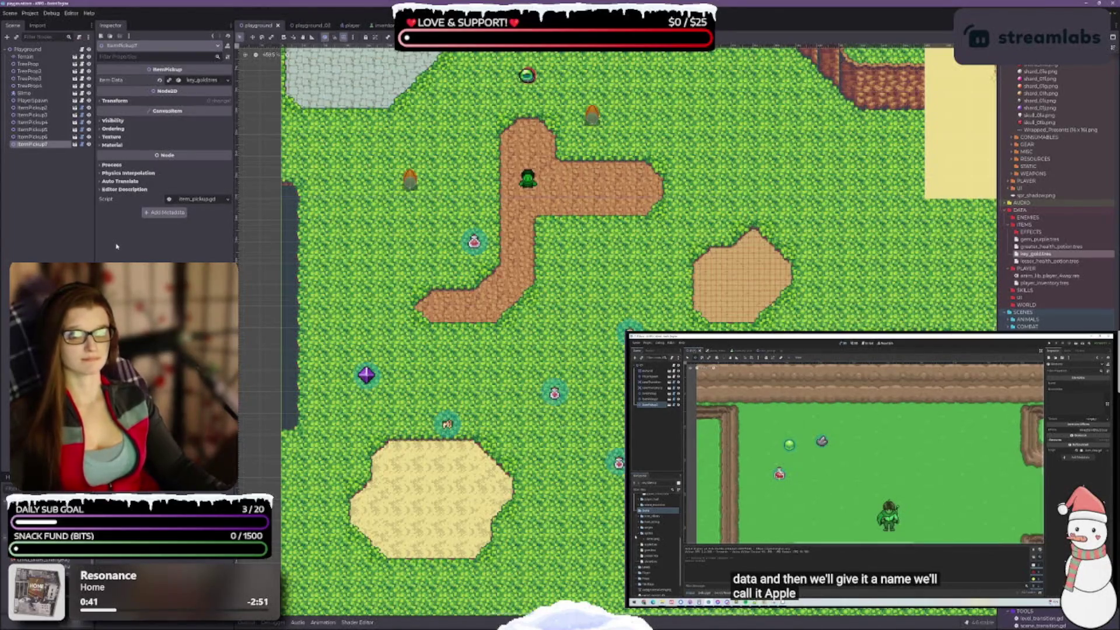
key("Up")
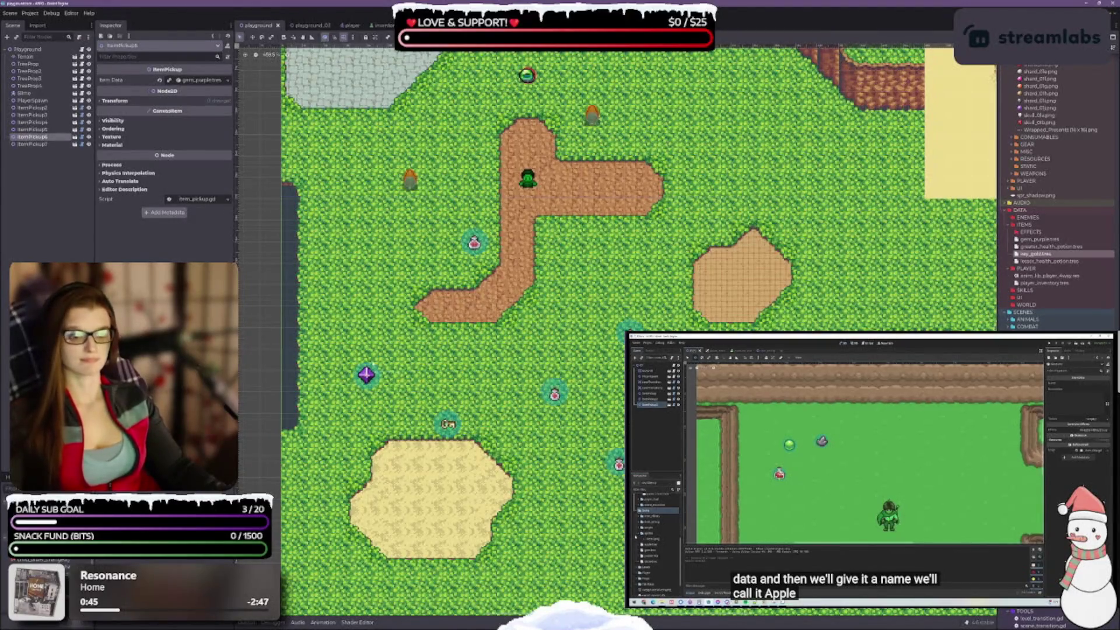
scroll(421, 343, "up", 4)
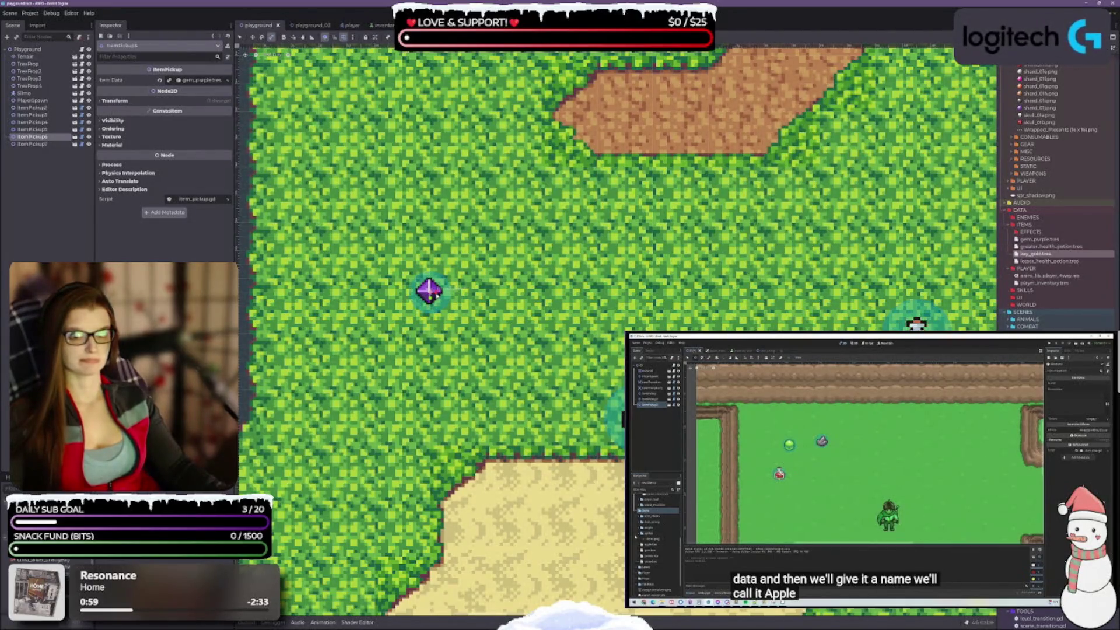
Step: Change the purple gem pickup's Transform scale from 0.7 to 0.8 on x and y, then save
left_click(435, 296)
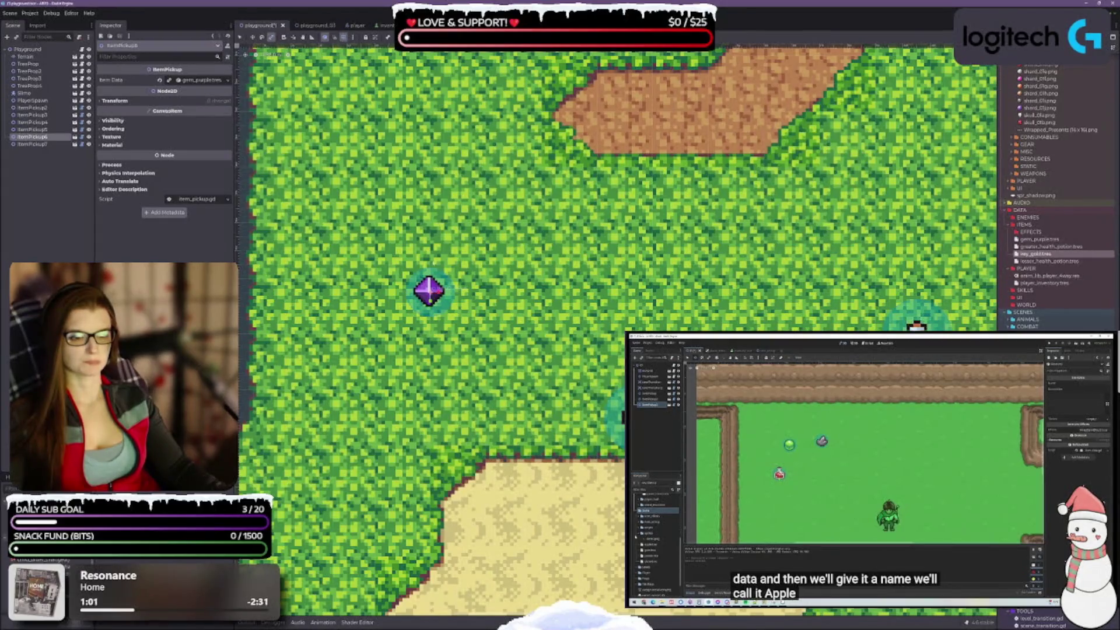
left_click(103, 101)
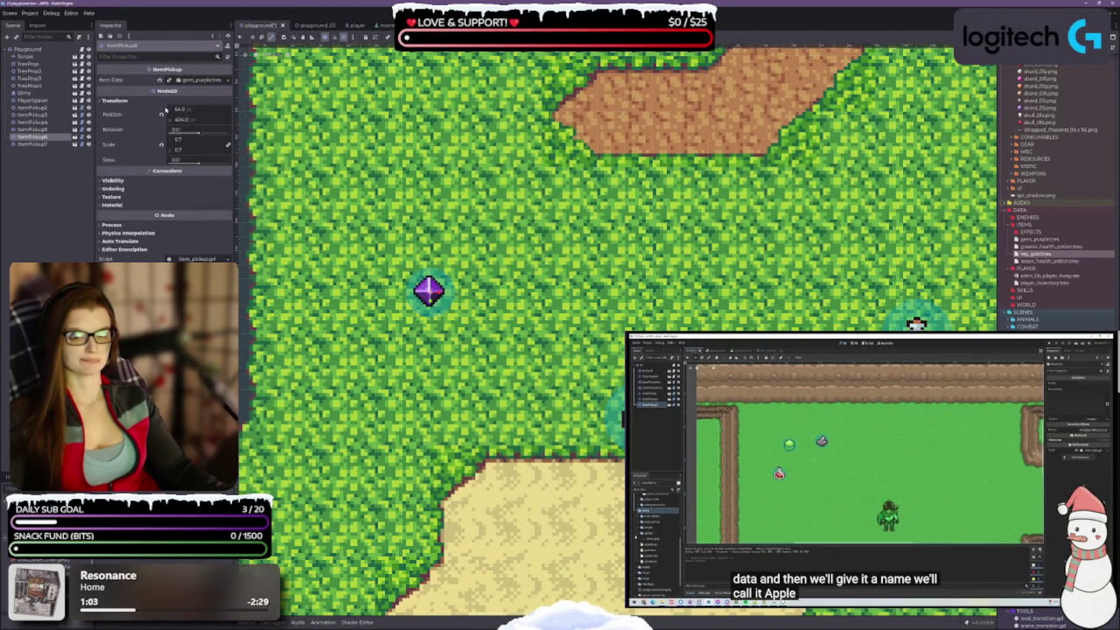
scroll(566, 299, "down", 5)
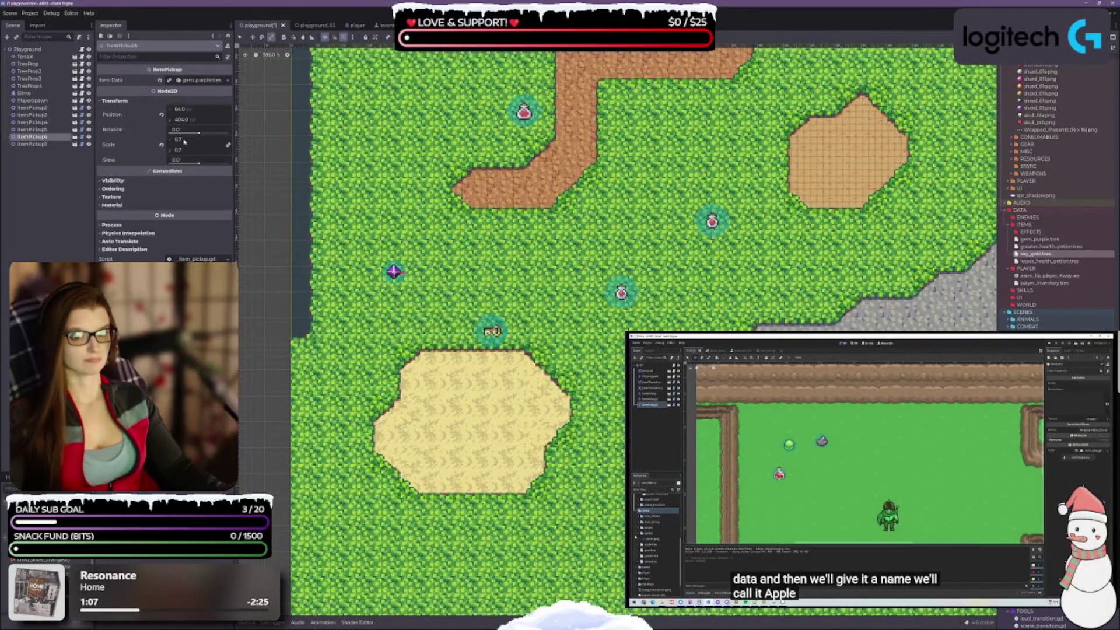
left_click(178, 139)
key("BackSpace")
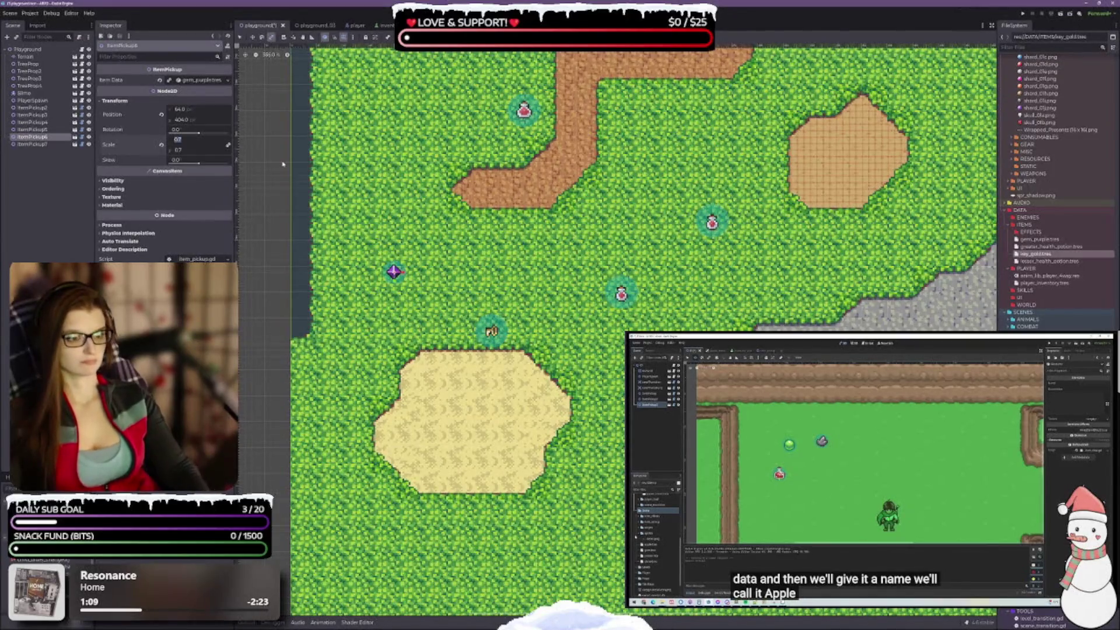
type("0.8")
key("Tab")
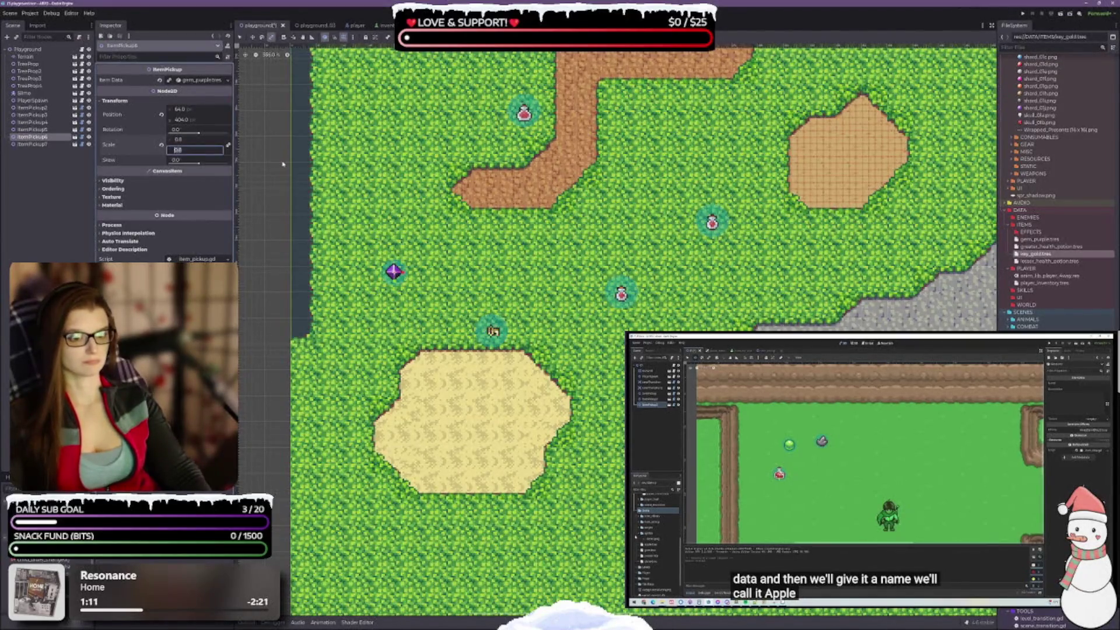
key("Return")
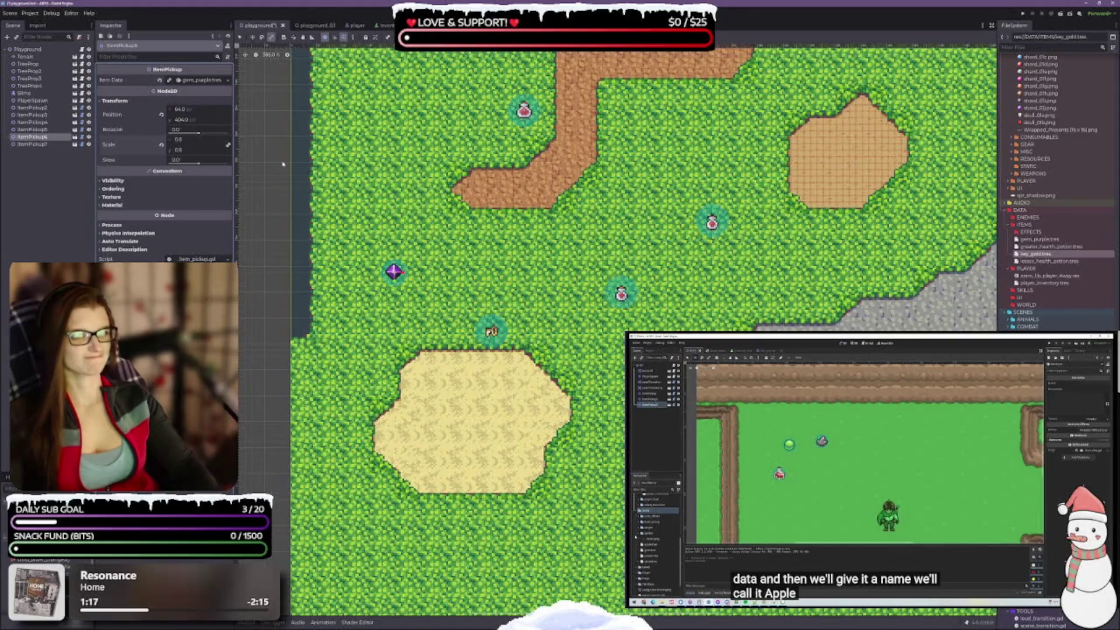
key("ctrl+s")
scroll(480, 255, "down", 2)
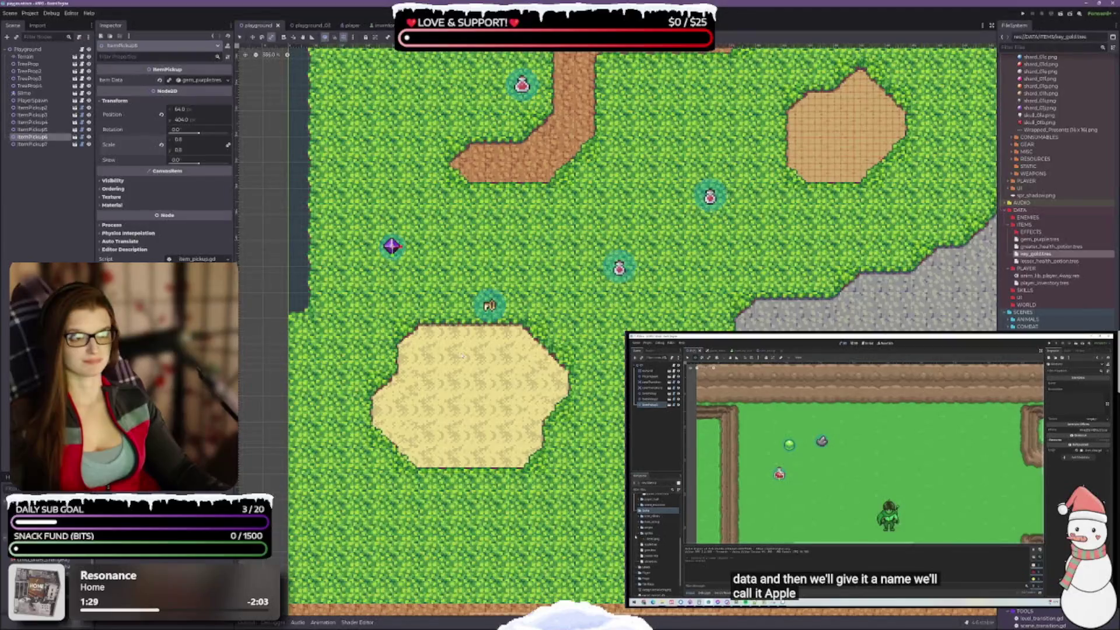
scroll(1044, 192, "up", 5)
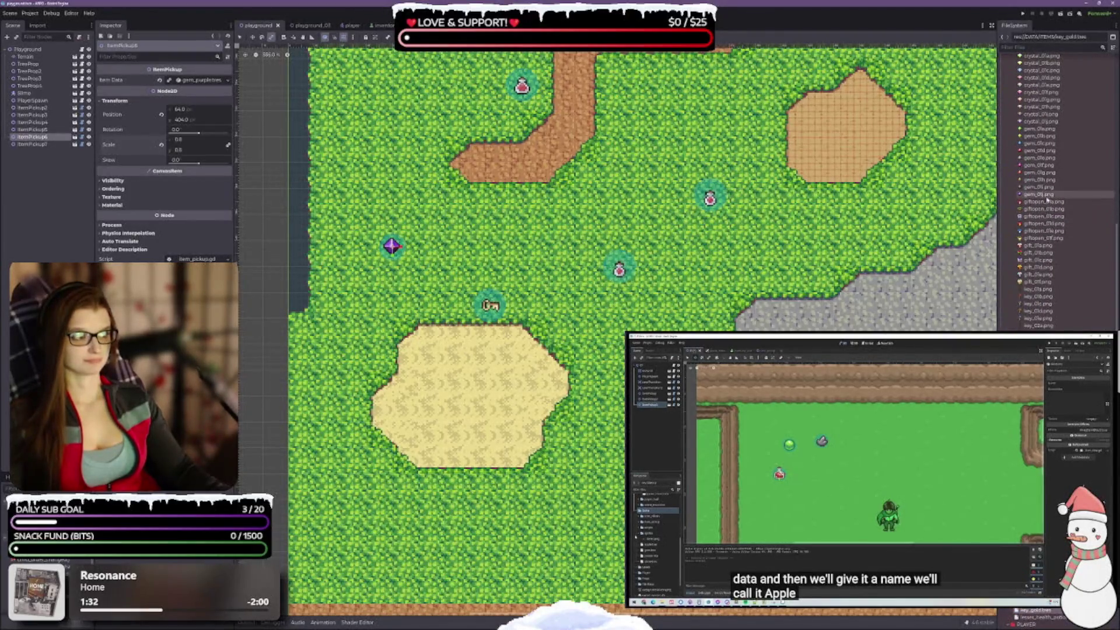
Step: Select gem_01j.png, collapse the flask and KEY_01 folders, and briefly expand KEY_02's frames
left_click(1039, 194)
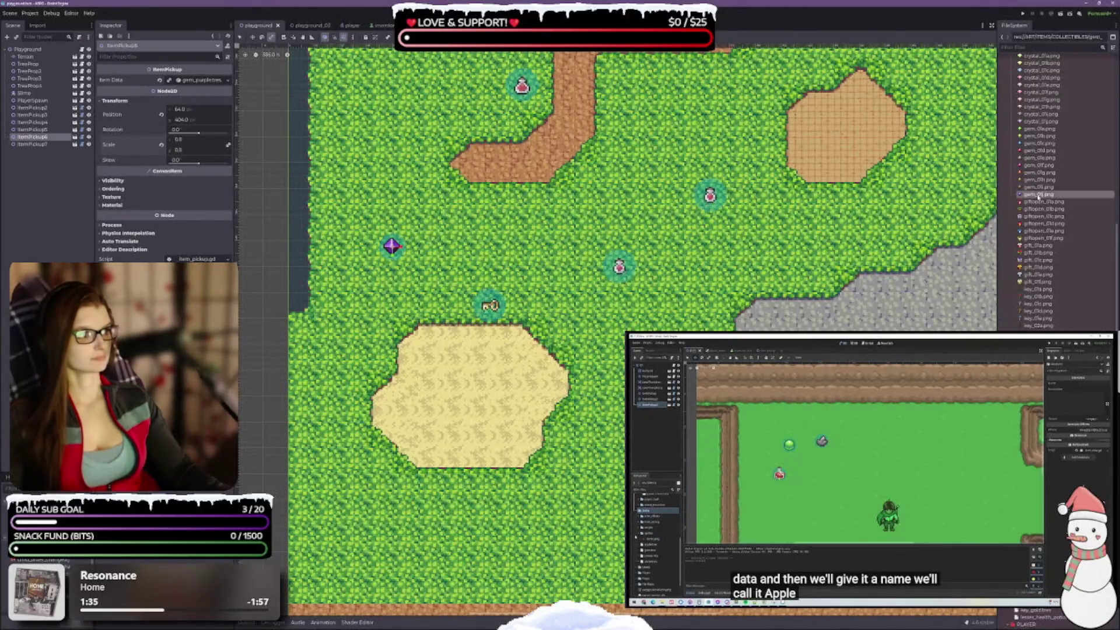
scroll(1038, 195, "down", 10)
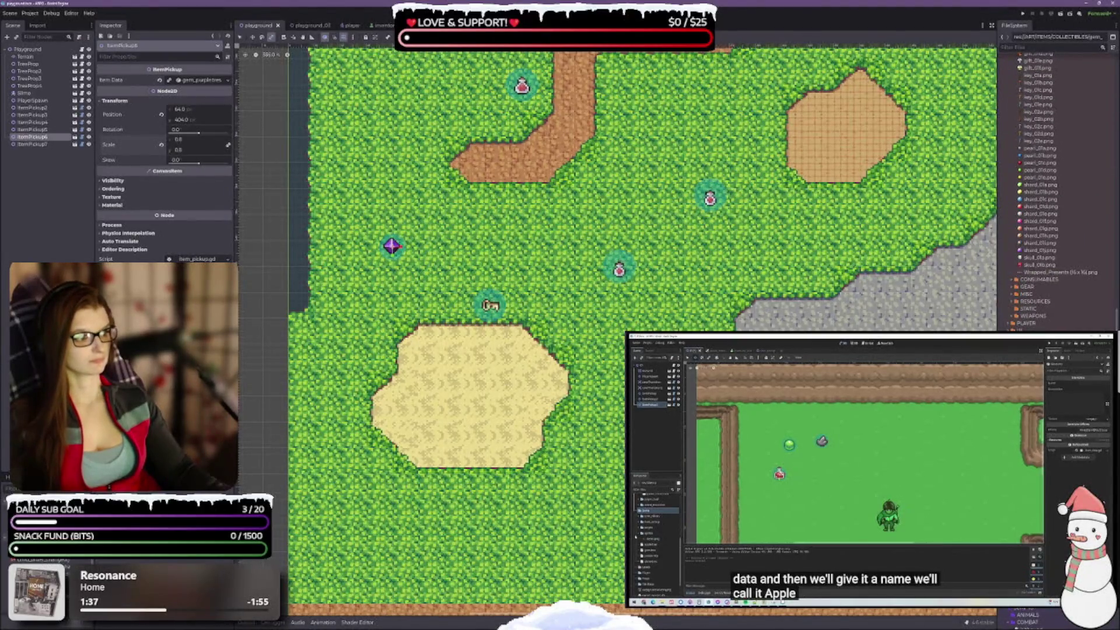
scroll(1050, 193, "up", 15)
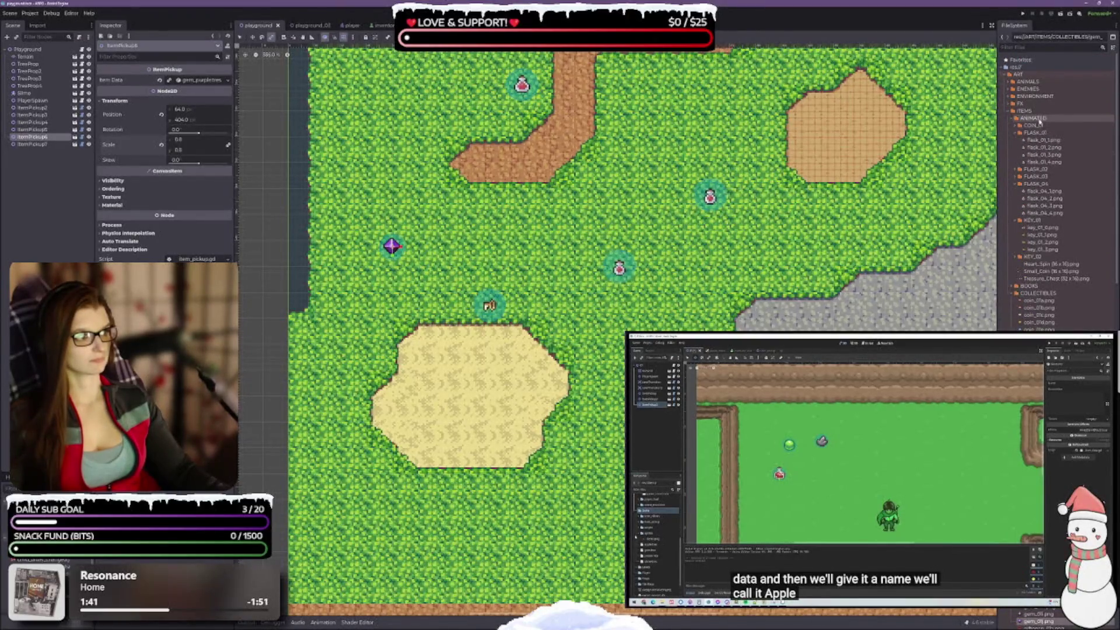
left_click(1015, 133)
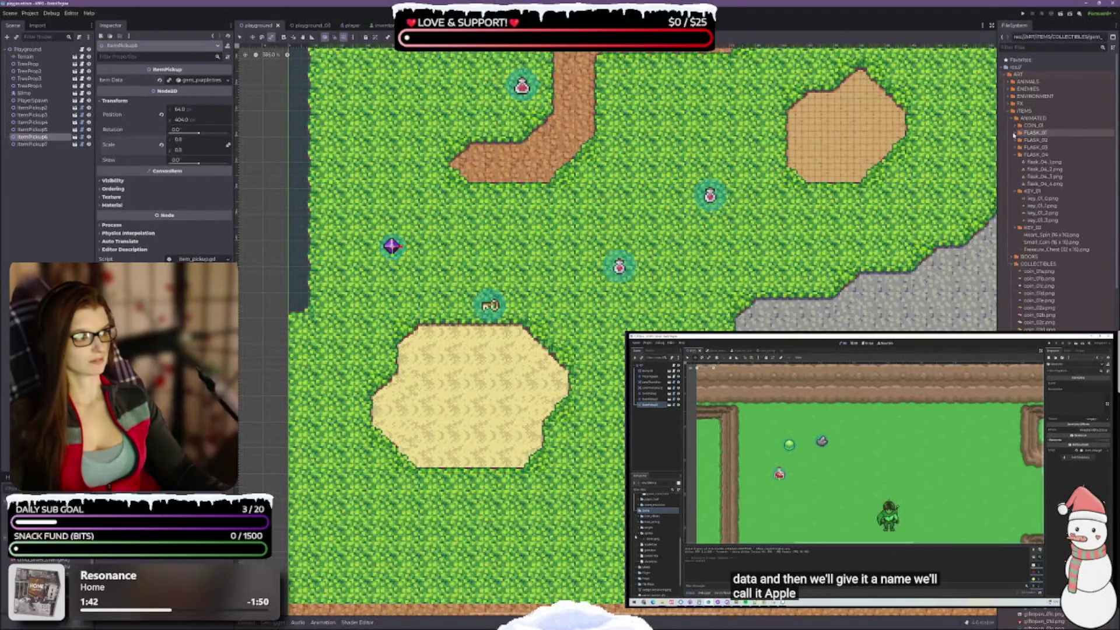
left_click(1016, 154)
left_click(1016, 163)
left_click(1016, 169)
left_click(1016, 169)
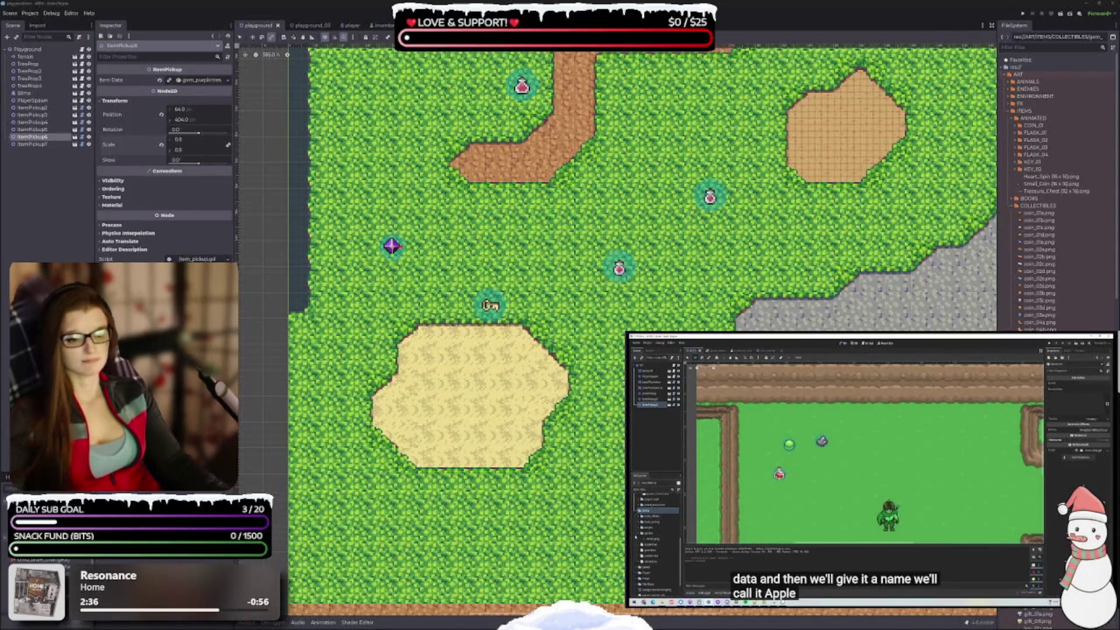
scroll(634, 329, "up", 2)
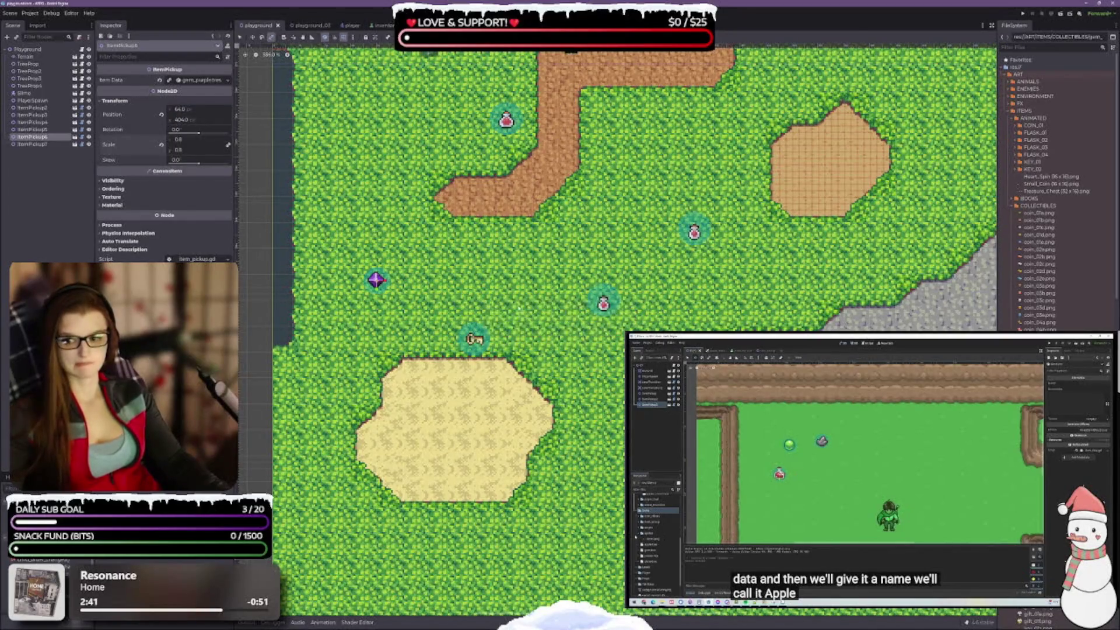
Step: Run the project with F5, walk down and right, pause with Esc, then Resume
key("F5")
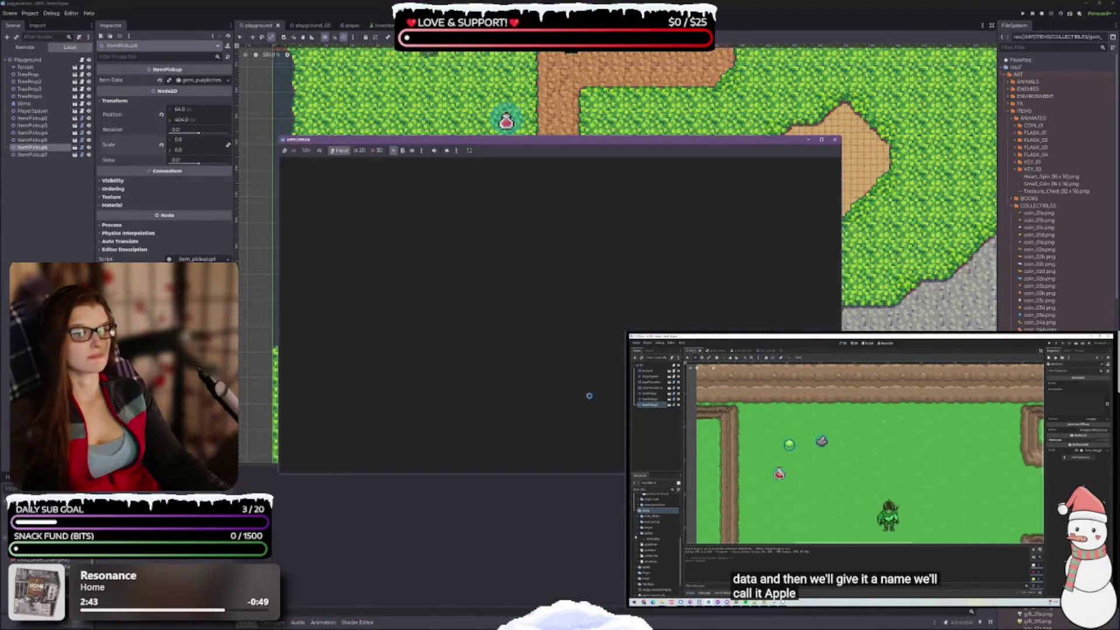
key("Down")
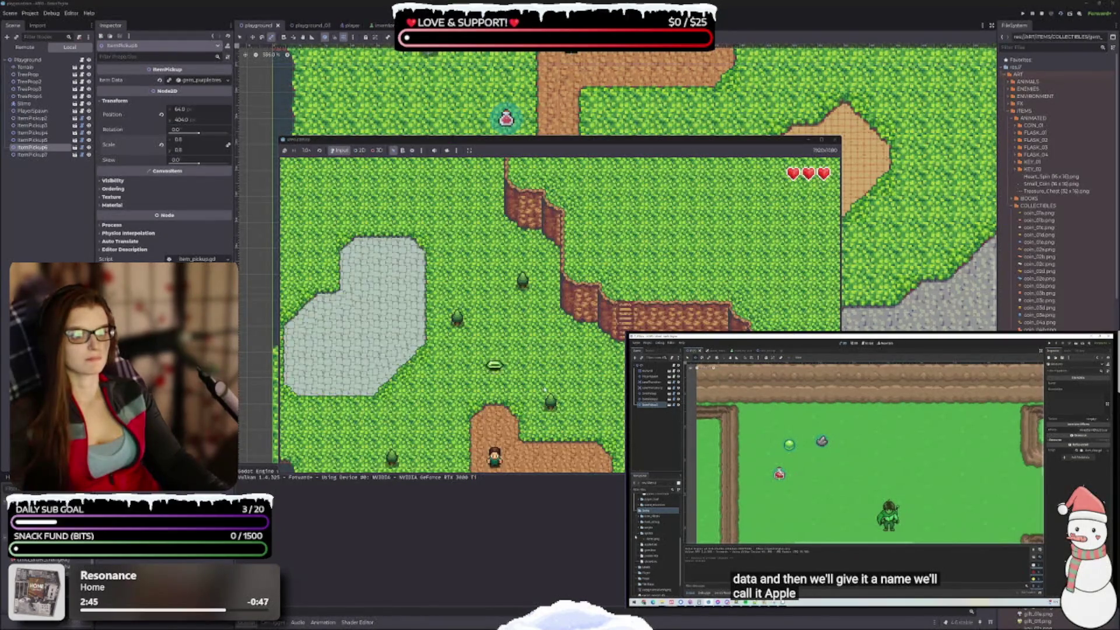
key("Right")
key("Escape")
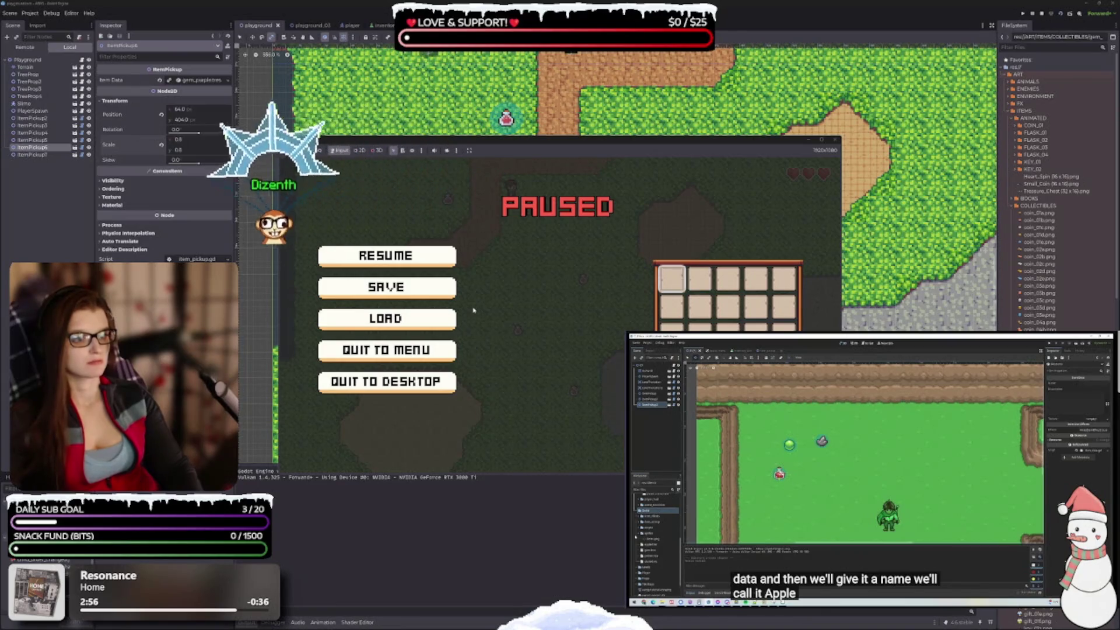
left_click(385, 256)
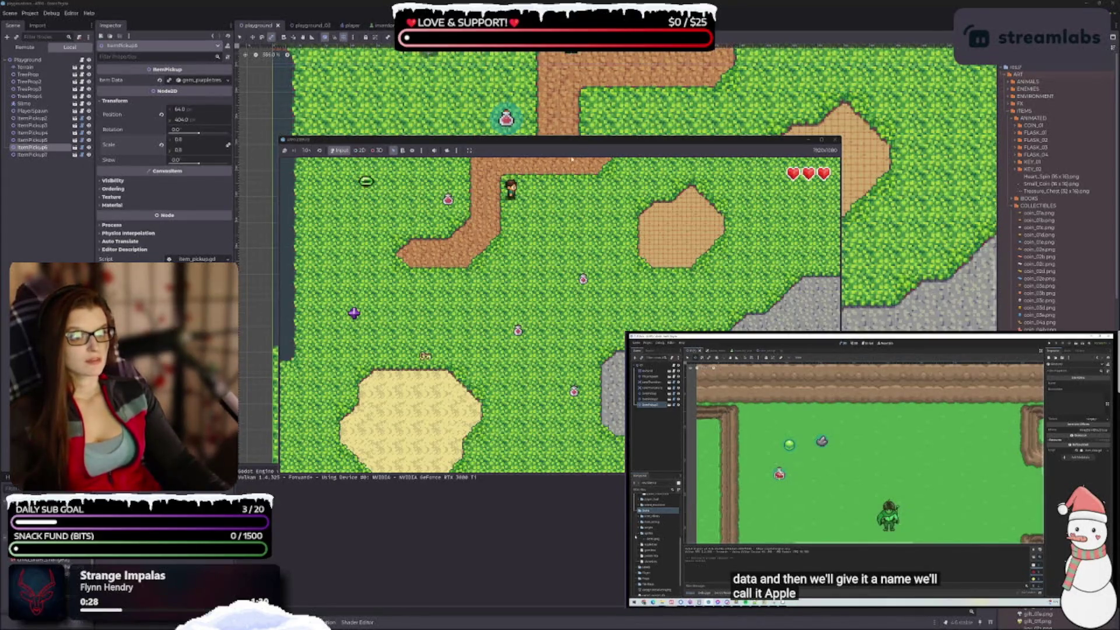
Step: Reposition the game window, walk left and down, and open and close the pause menu twice
left_click_drag(560, 140, 583, 148)
key("Left")
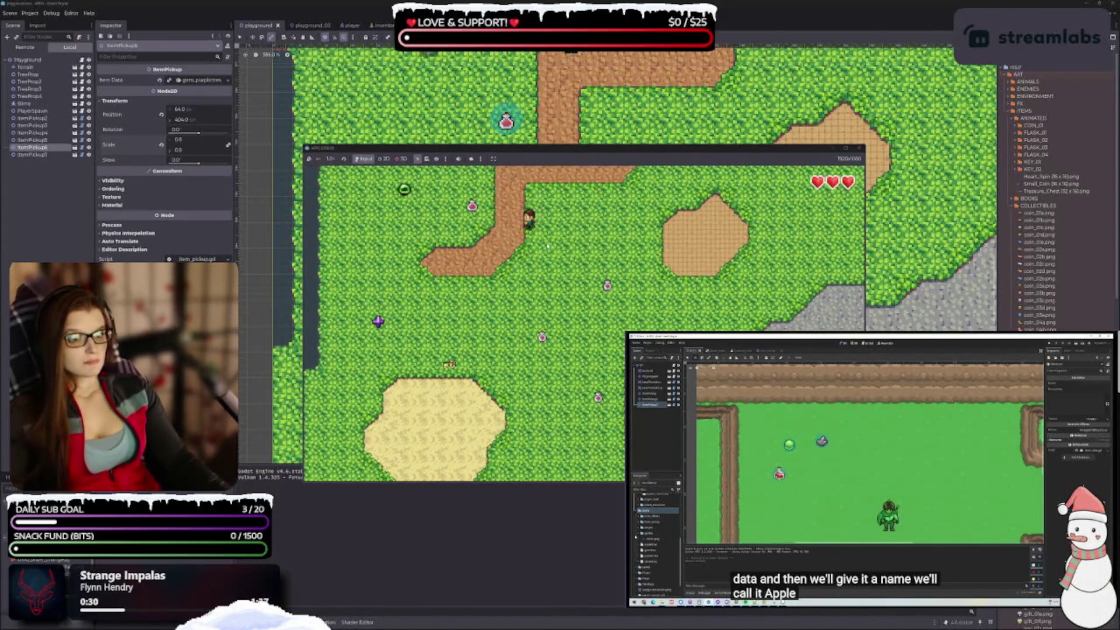
key("Down")
key("Escape")
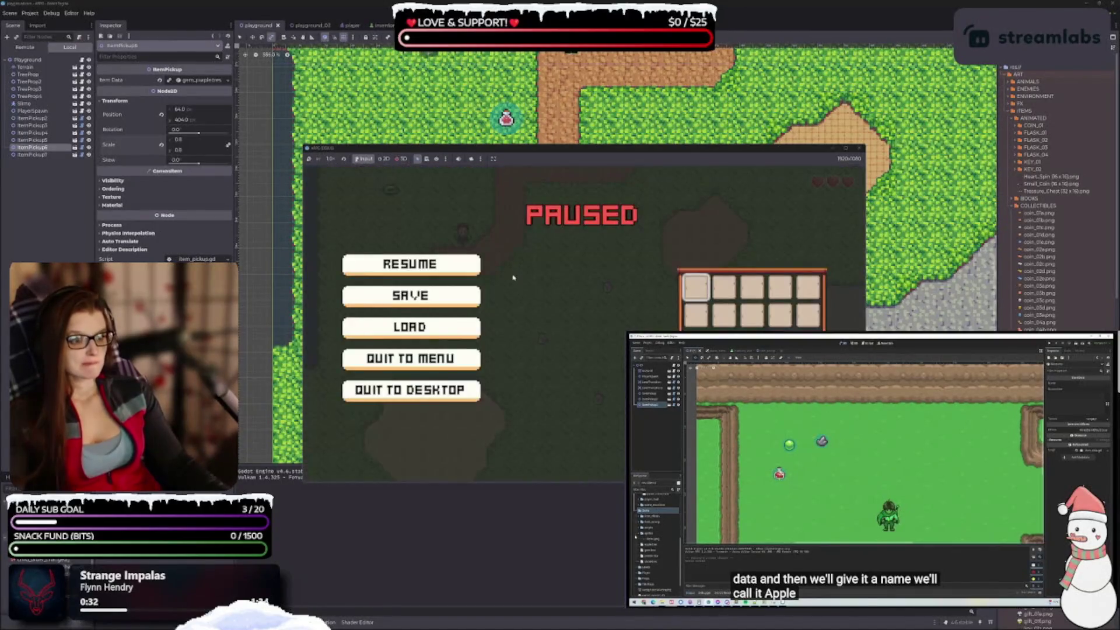
key("Escape")
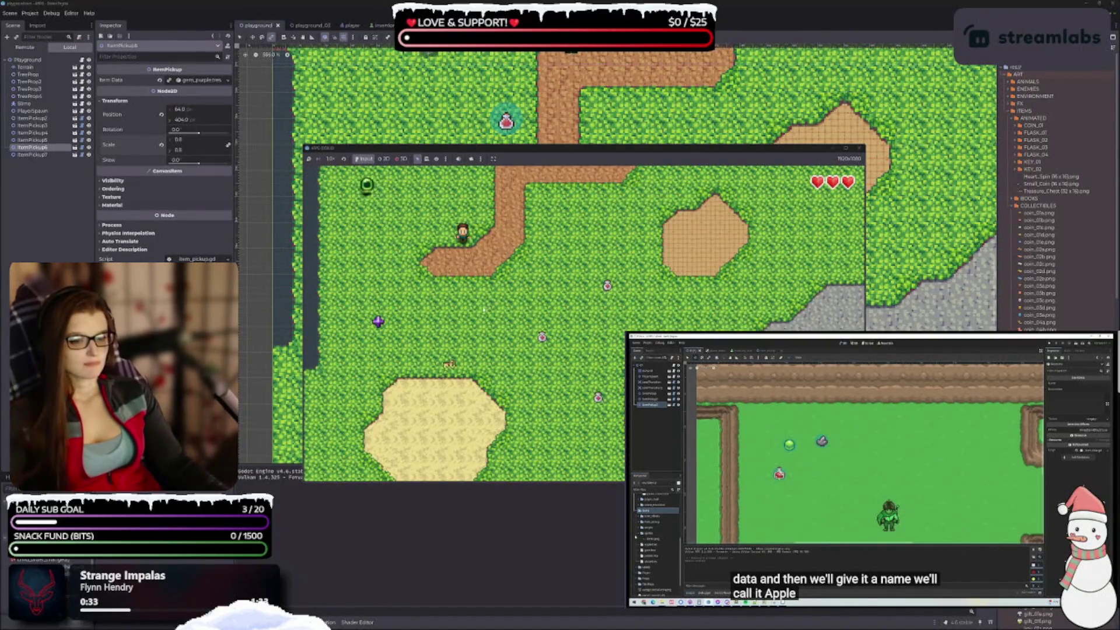
key("Left")
key("Down")
key("Escape")
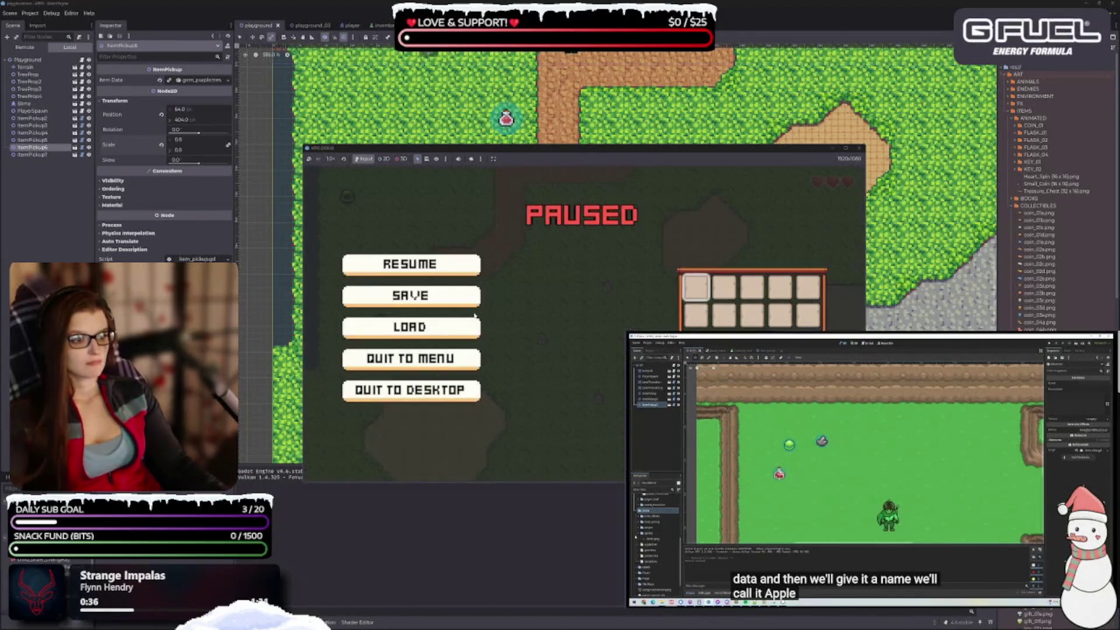
key("Escape")
Step: Keep walking across the grass, repeatedly pausing to check the inventory grid and resuming
key("Down")
key("Right")
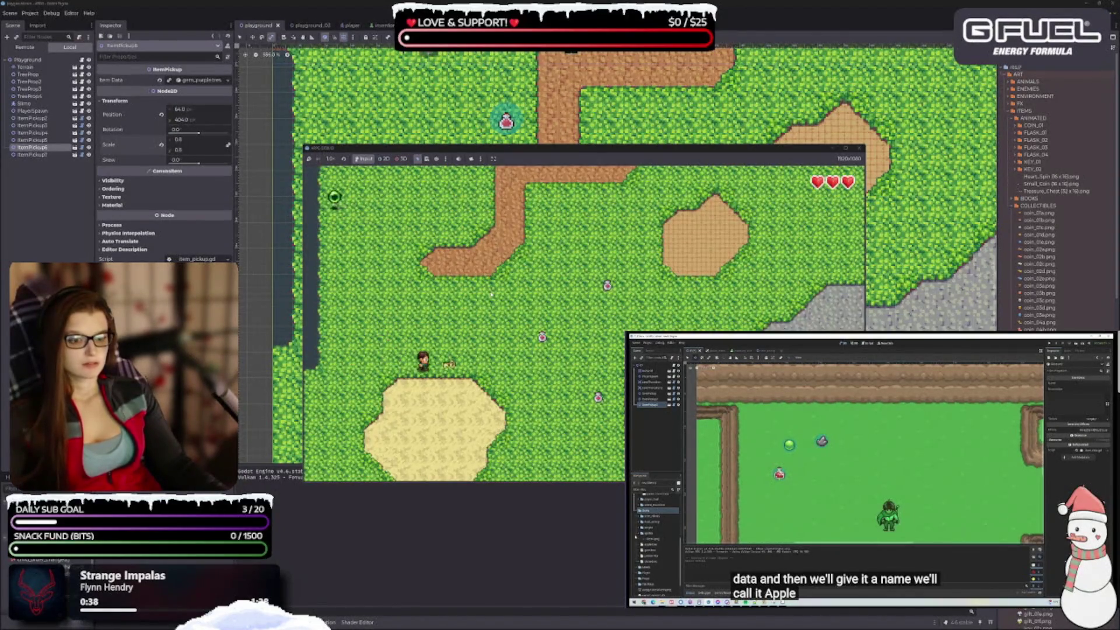
key("Escape")
key("Escape")
key("Right")
key("Up")
key("Right")
key("Escape")
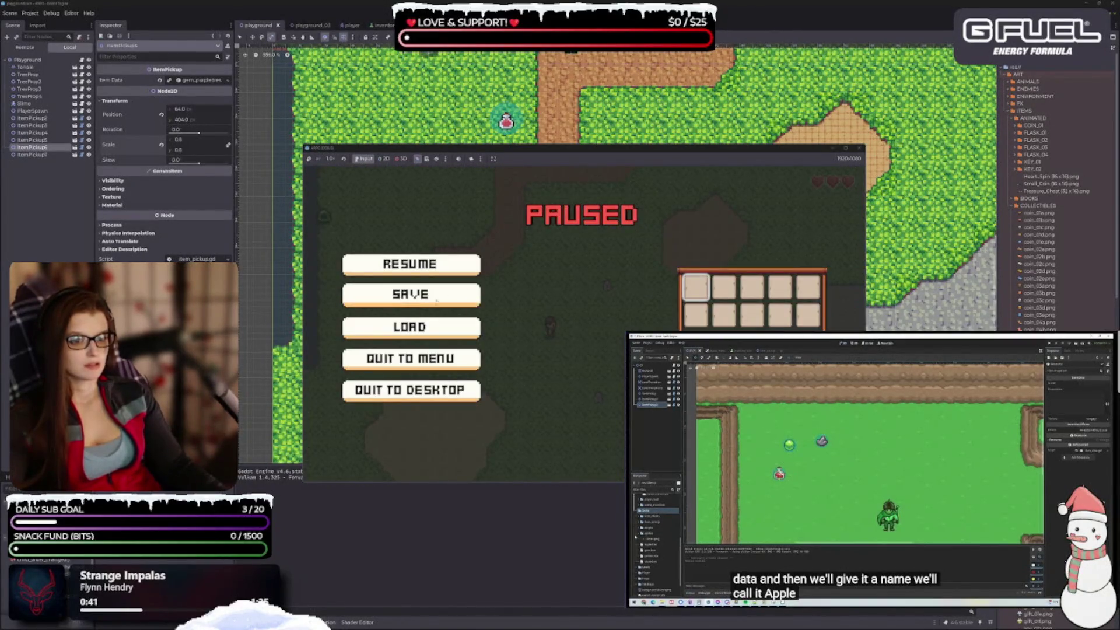
key("Escape")
key("Escape")
key("Down")
key("Down")
key("Return")
key("Escape")
key("Escape")
key("Left")
key("Down")
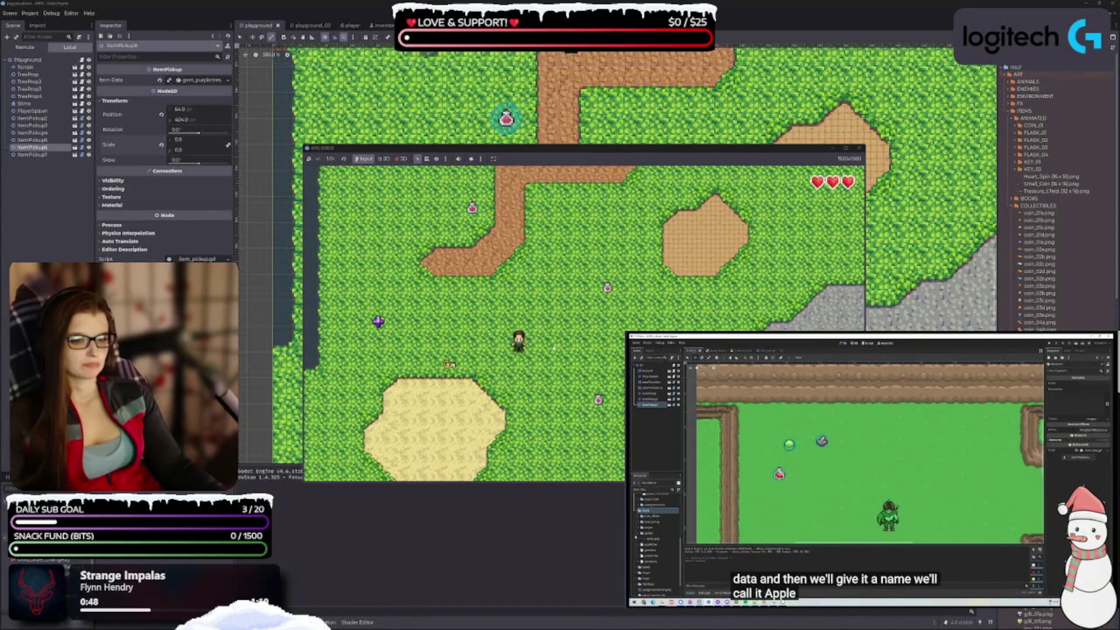
key("Left")
key("Up")
key("Escape")
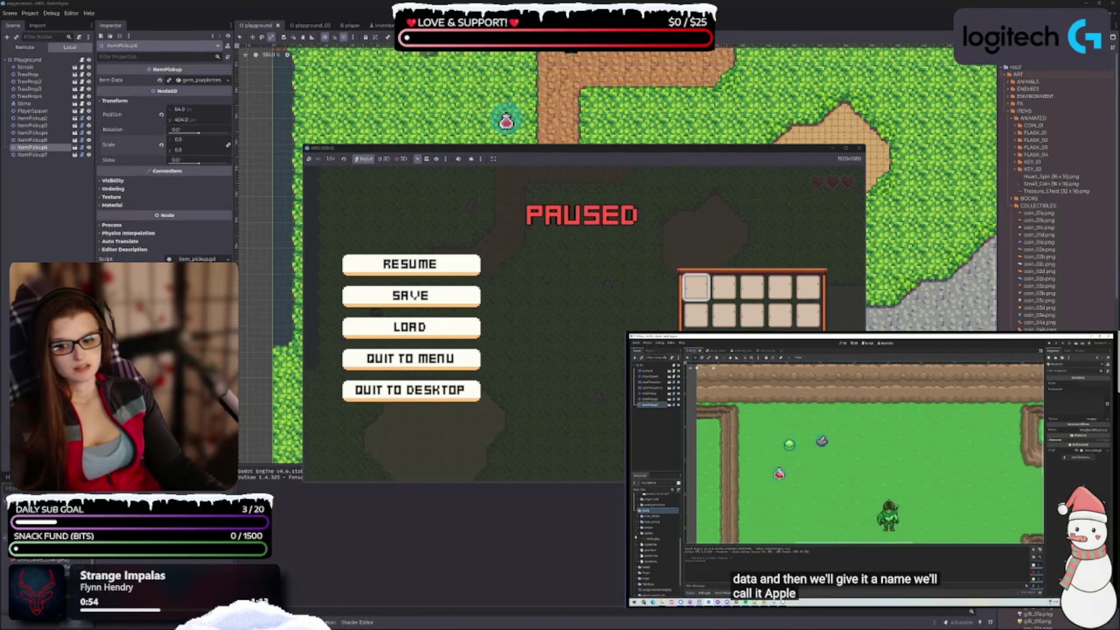
key("Escape")
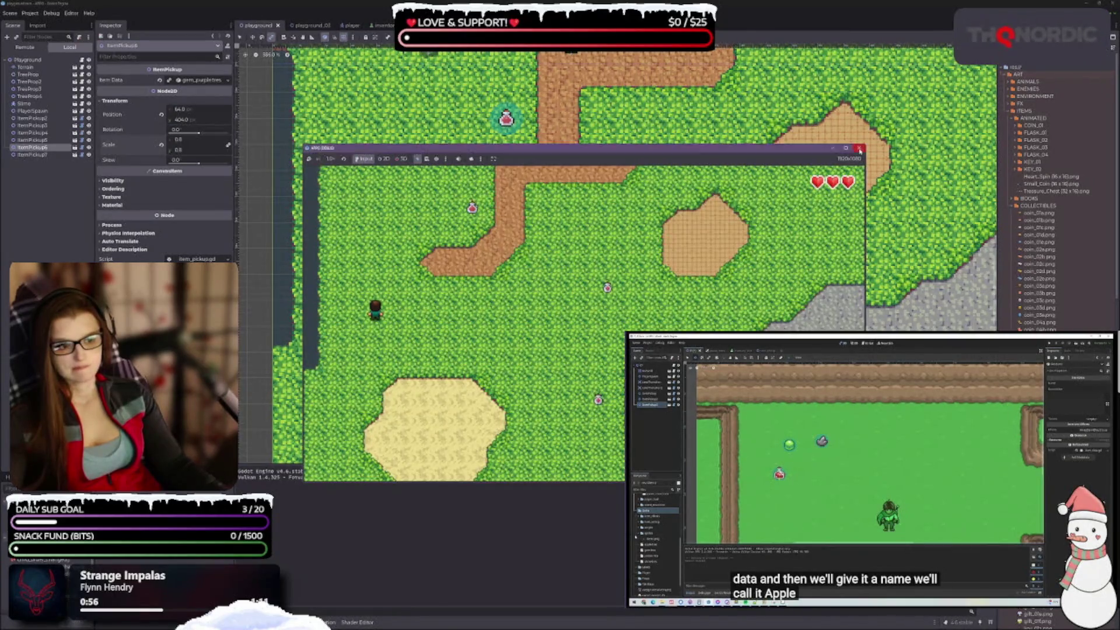
Step: Stop the game, expand the gem pickup's Item Data, and hide the Output panel
left_click(859, 148)
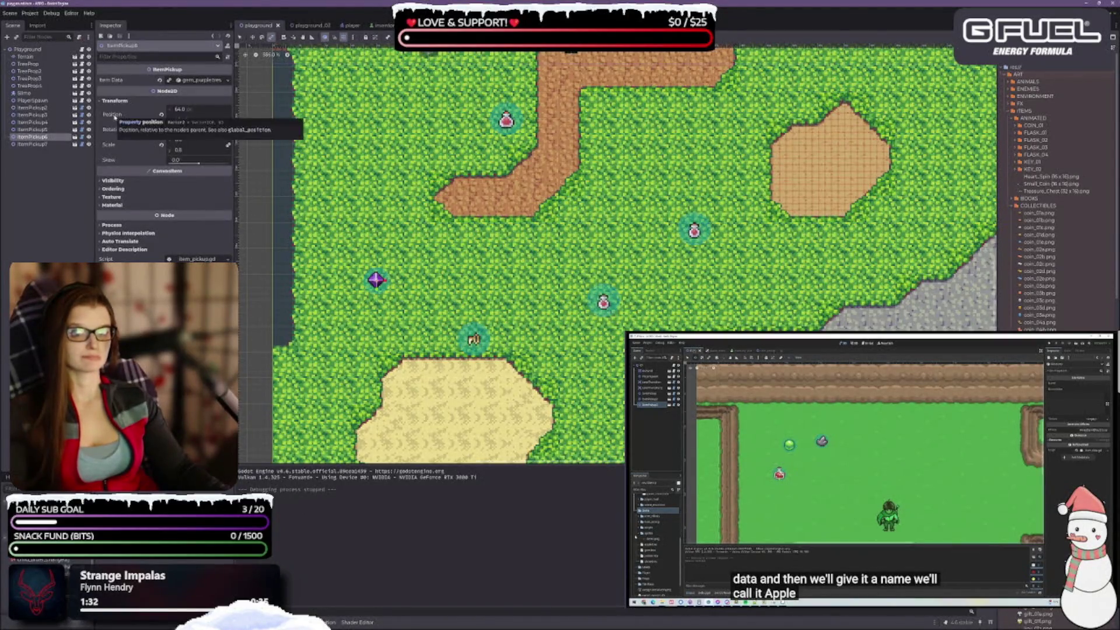
left_click(201, 80)
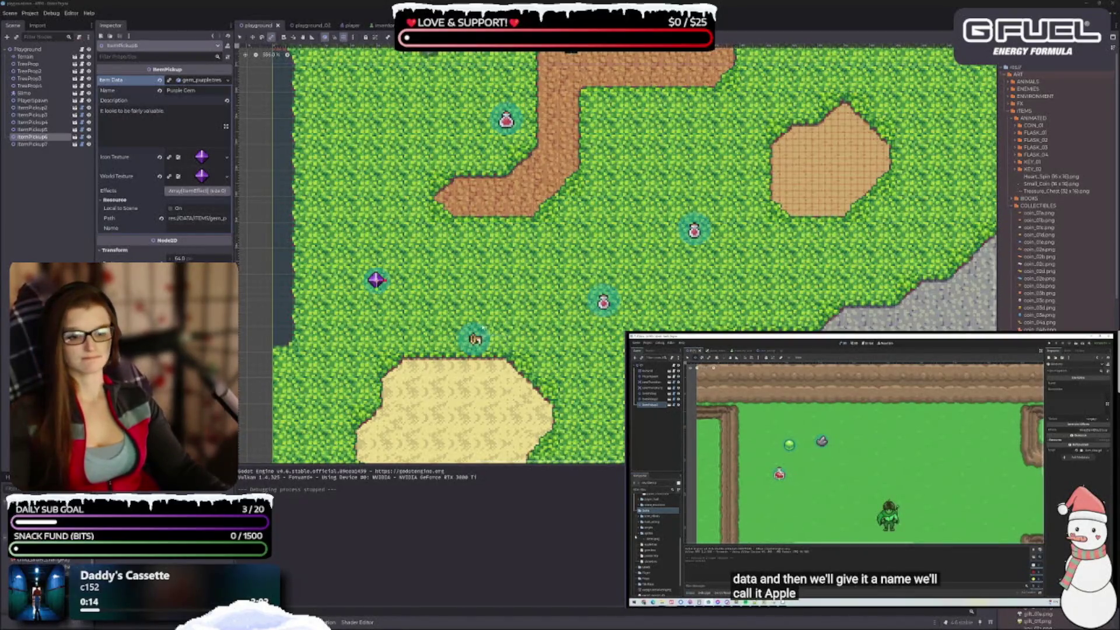
key("ctrl+j")
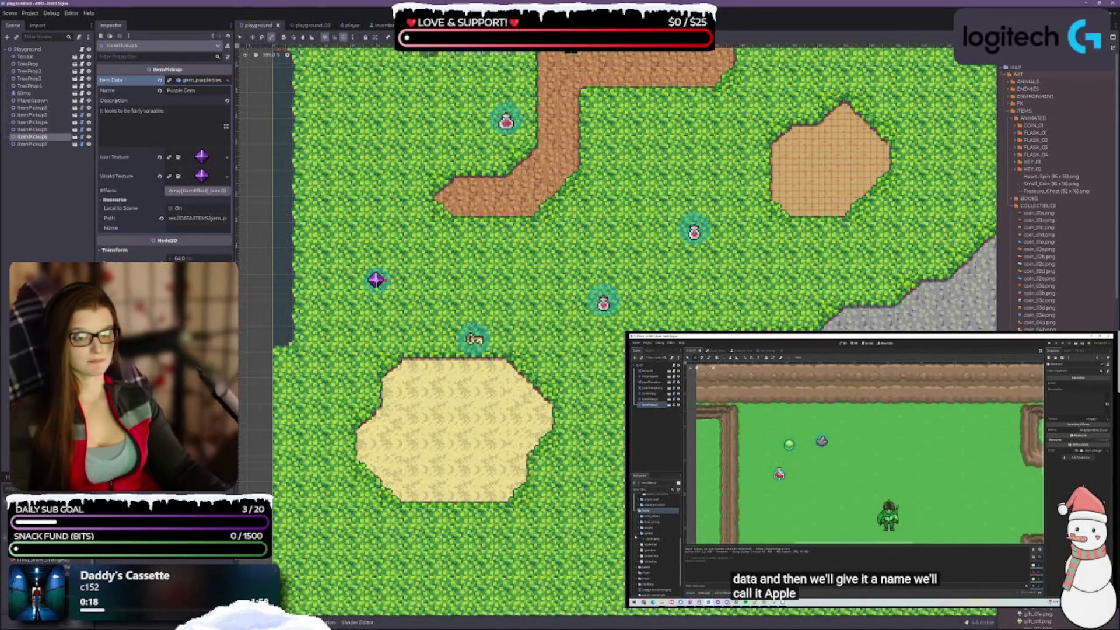
Step: Close the playground_03 scene and switch to the Player scene
left_click(327, 26)
left_click(327, 26)
left_click(296, 26)
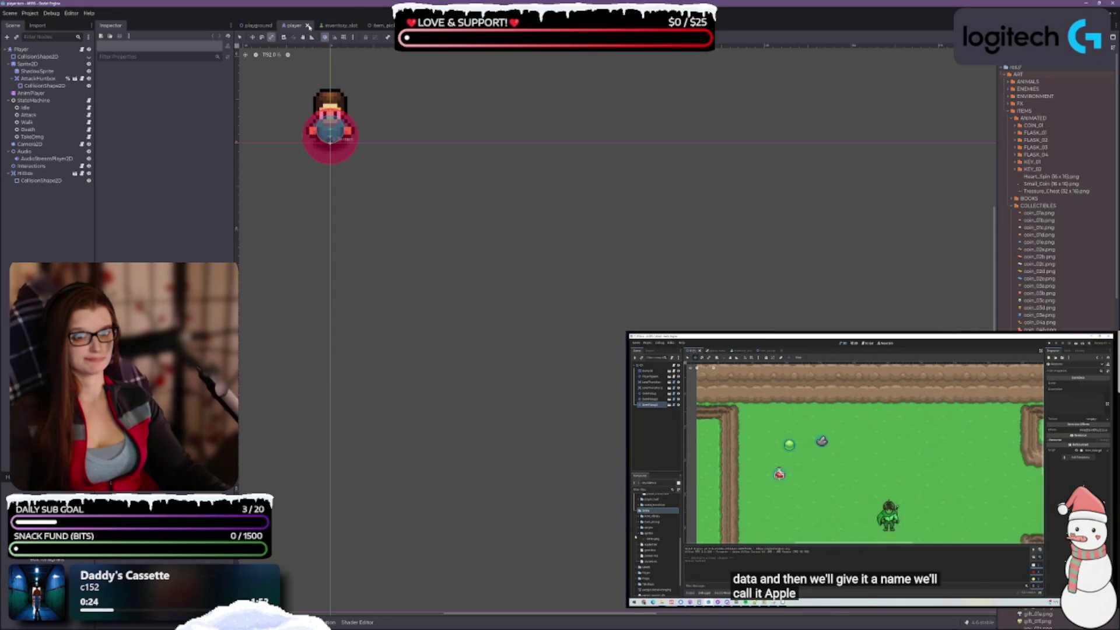
Step: Close the Player tab, open inventory_slot, and pan to center the 99 potion slot
left_click(308, 26)
left_click(315, 27)
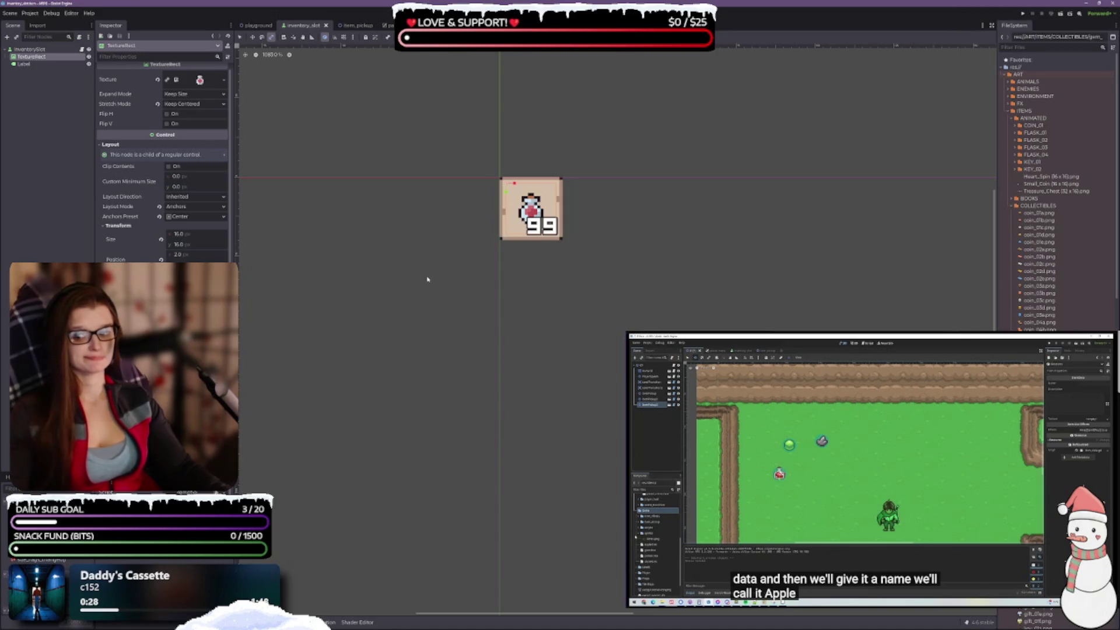
left_click_drag(649, 218, 588, 231)
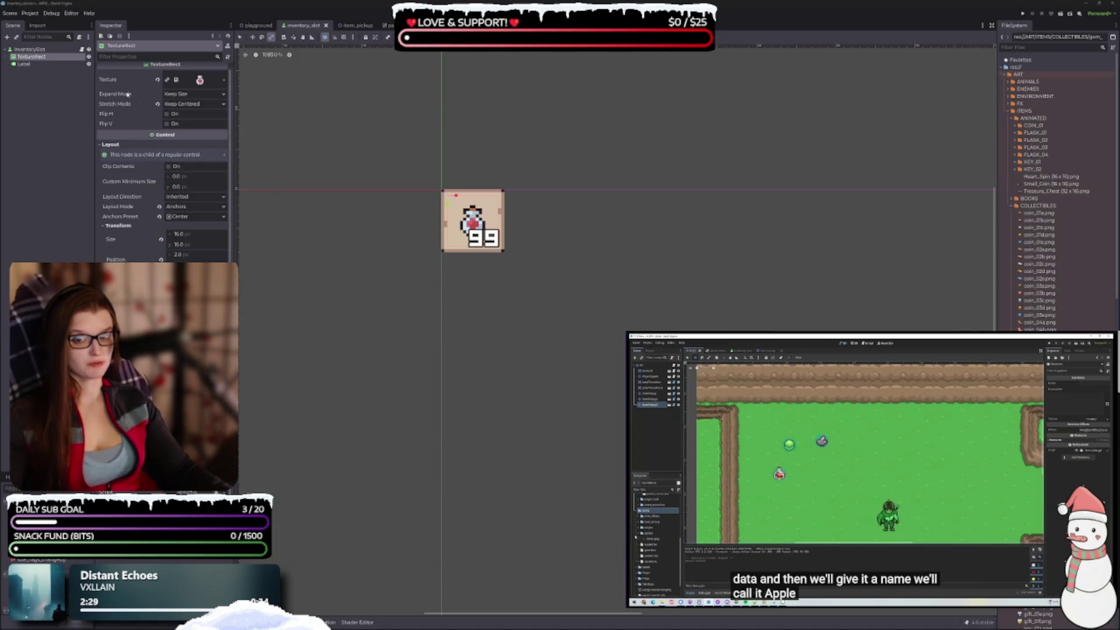
Step: Add a Control child to InventorySlot via search 'cont' and drag it above TextureRect
left_click(52, 82)
left_click(32, 57)
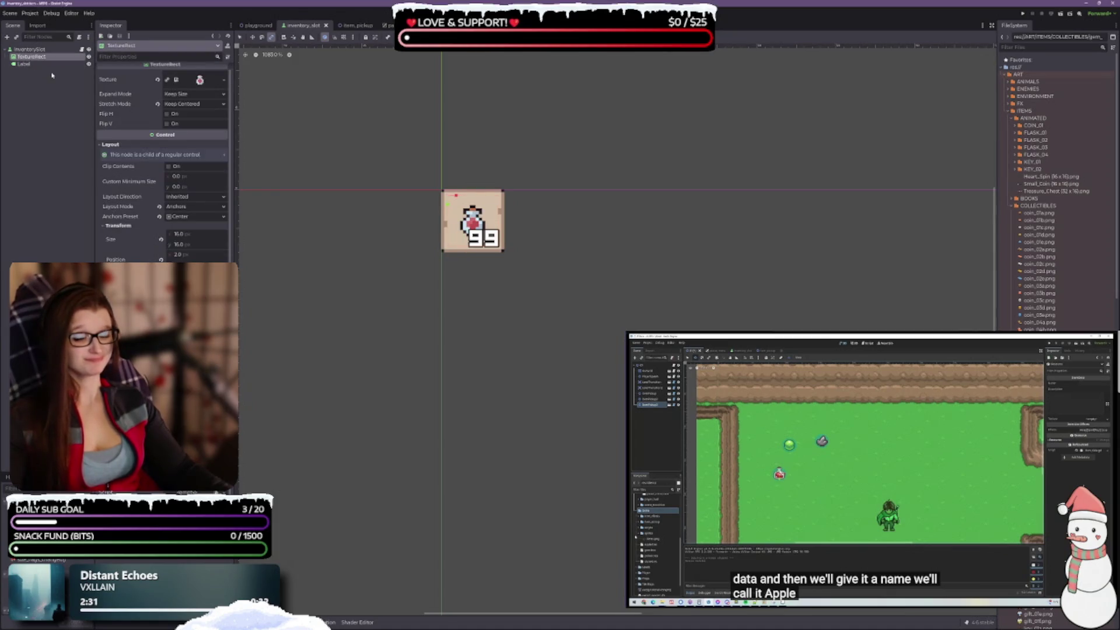
left_click(33, 50)
right_click(33, 51)
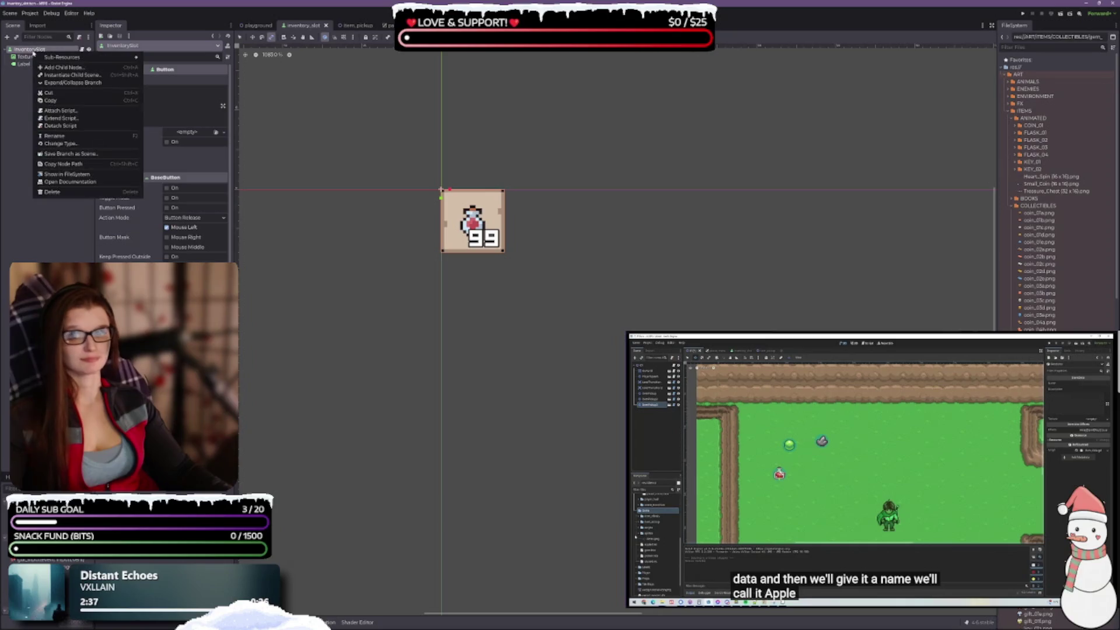
left_click(58, 68)
type("cont")
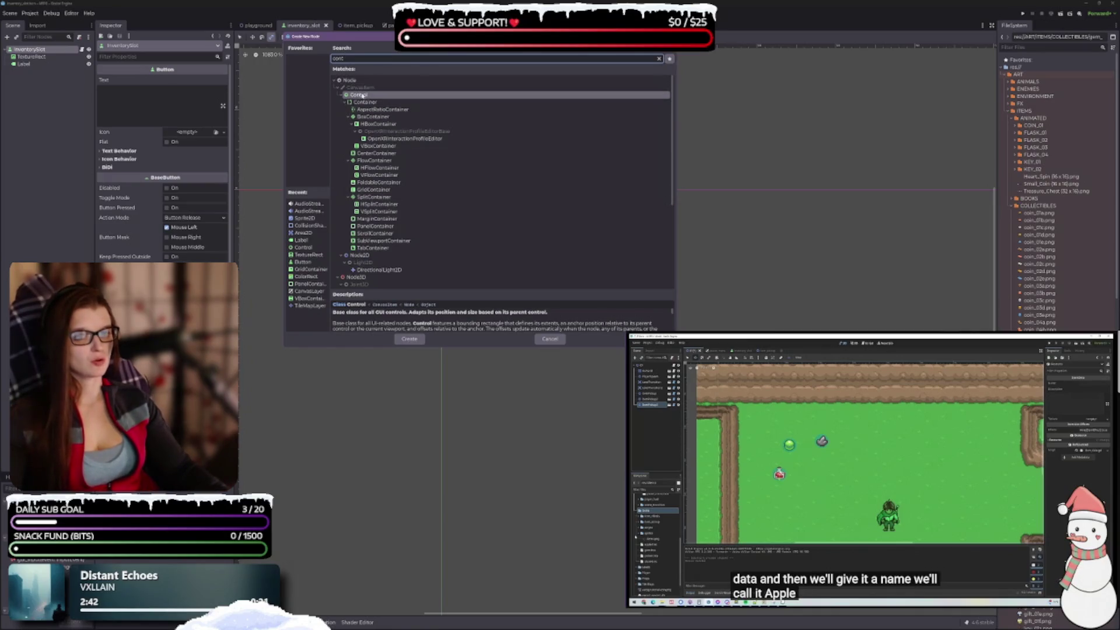
left_click(360, 95)
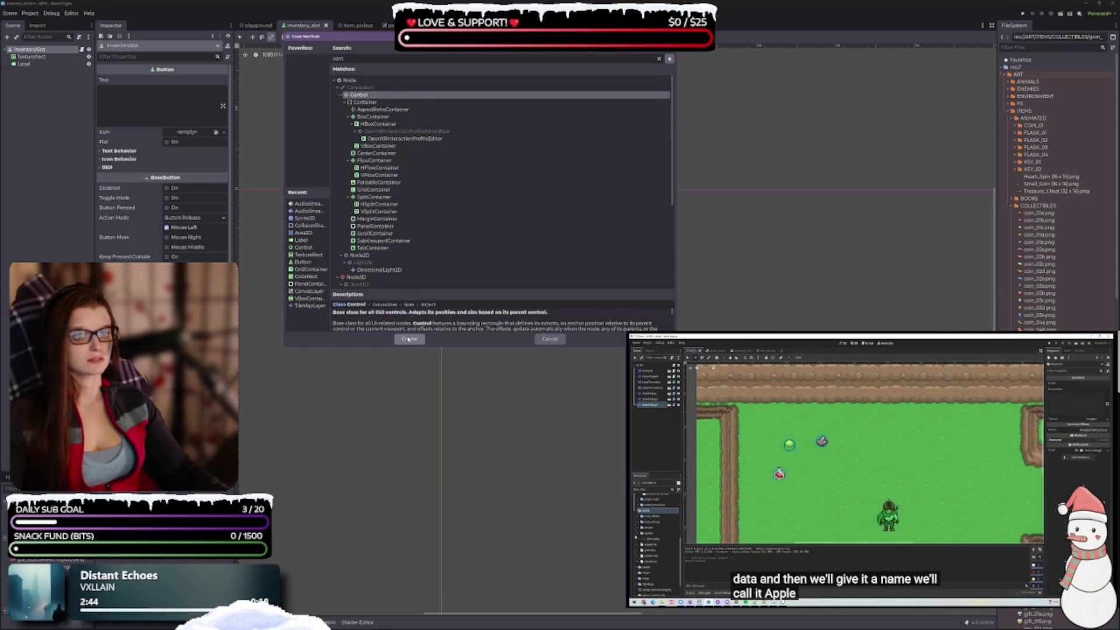
left_click(409, 339)
left_click_drag(26, 71, 32, 55)
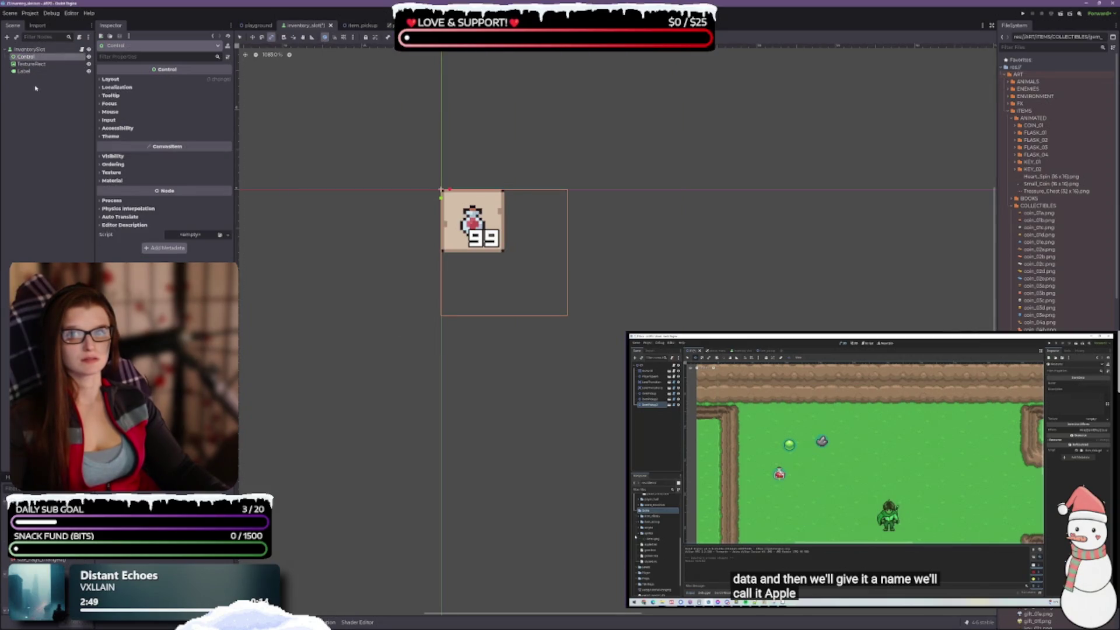
Step: Try changing TextureRect's type with search 'texture', cancel, then open the Control node's menu
left_click(32, 63)
right_click(32, 64)
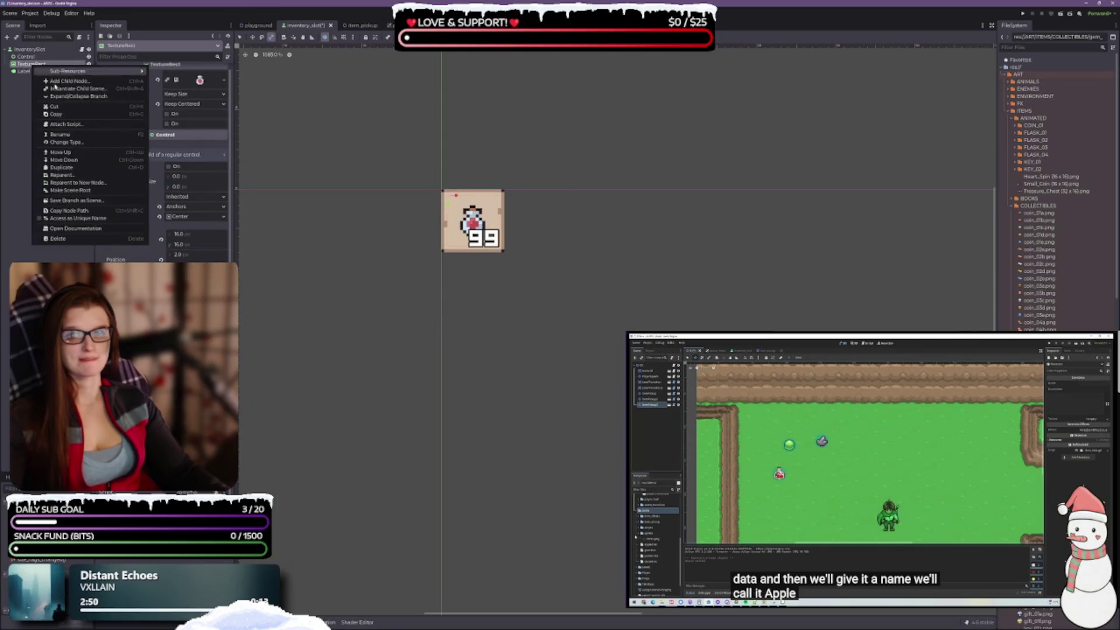
left_click(87, 143)
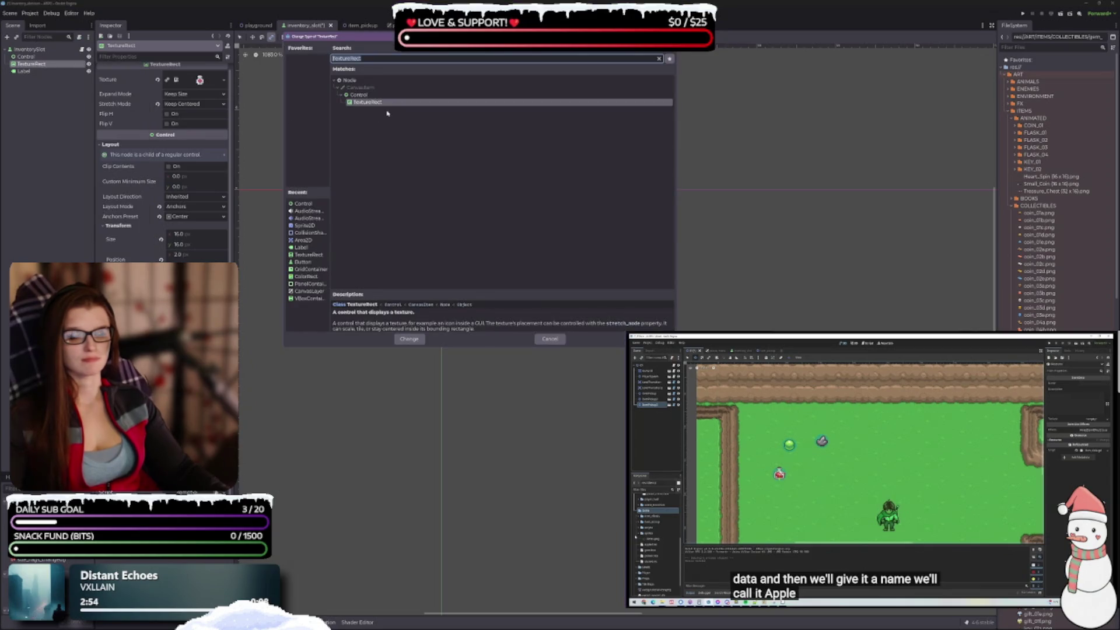
type("texture")
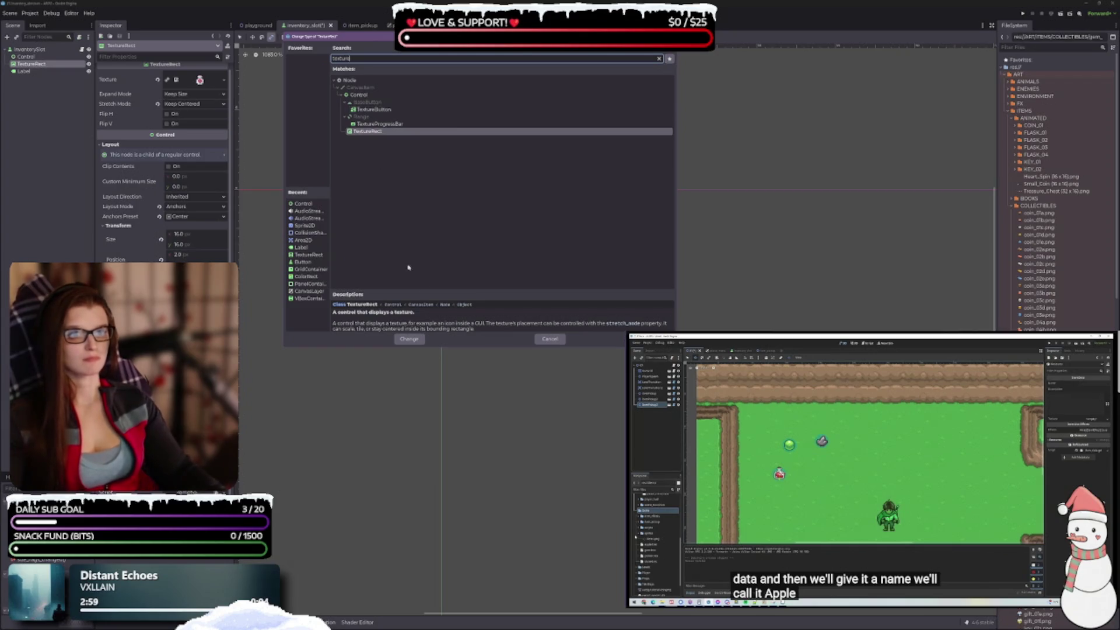
left_click(550, 339)
left_click(26, 56)
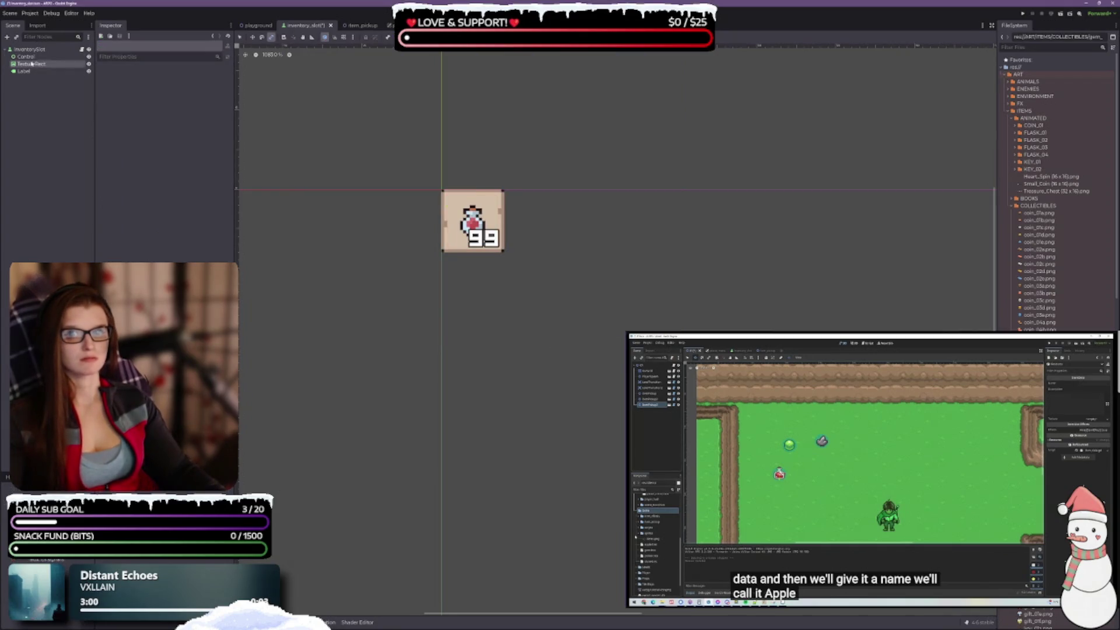
right_click(32, 57)
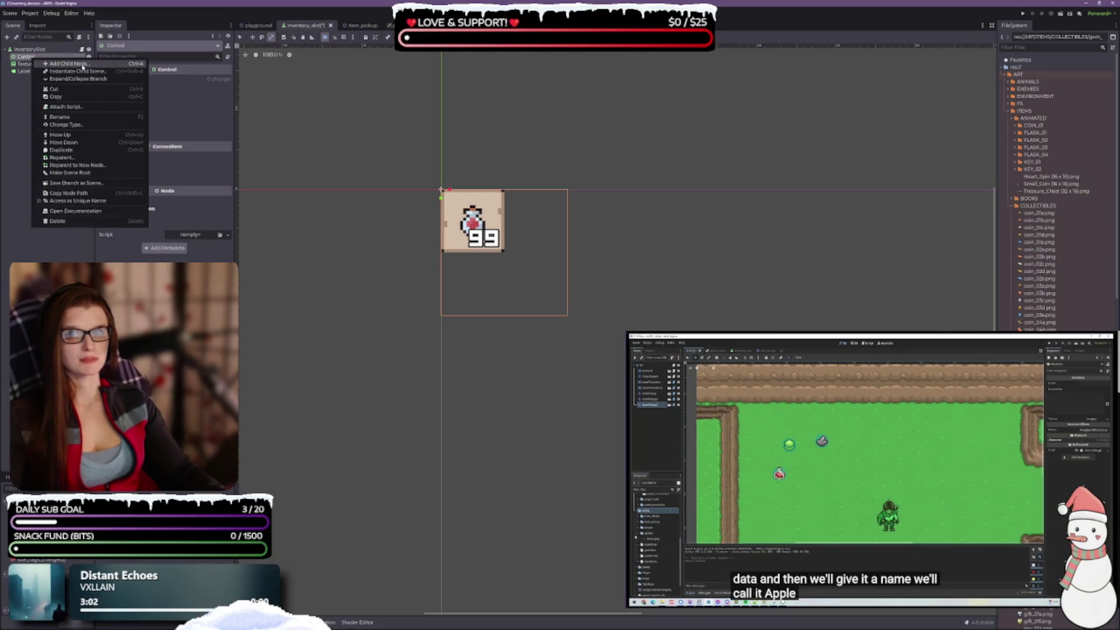
left_click(68, 63)
type("texture")
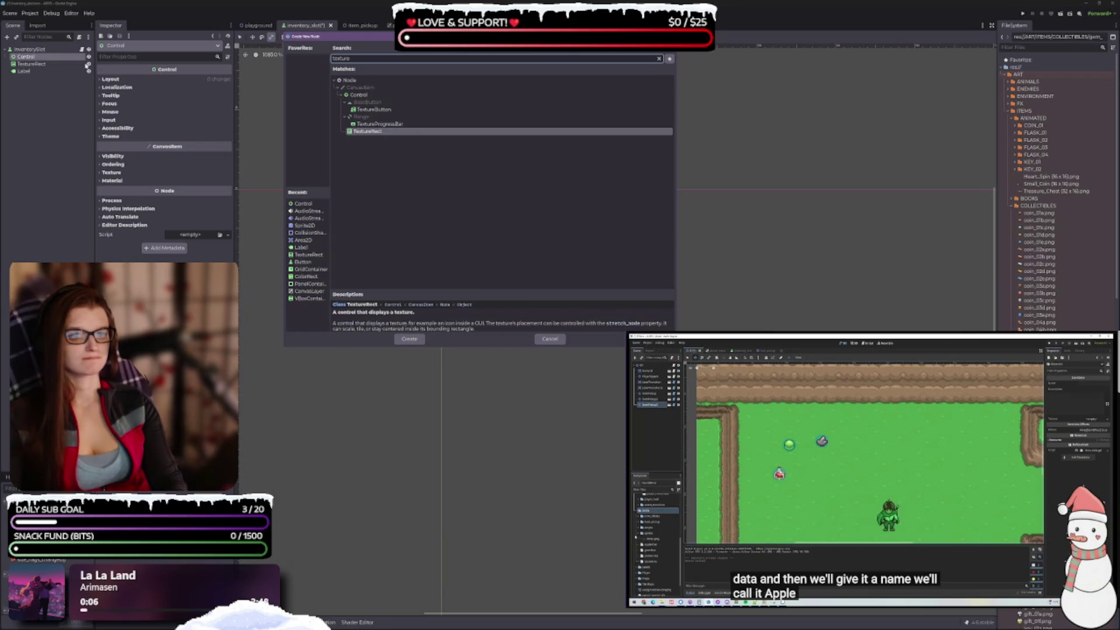
key("BackSpace")
key("BackSpace")
key("BackSpace")
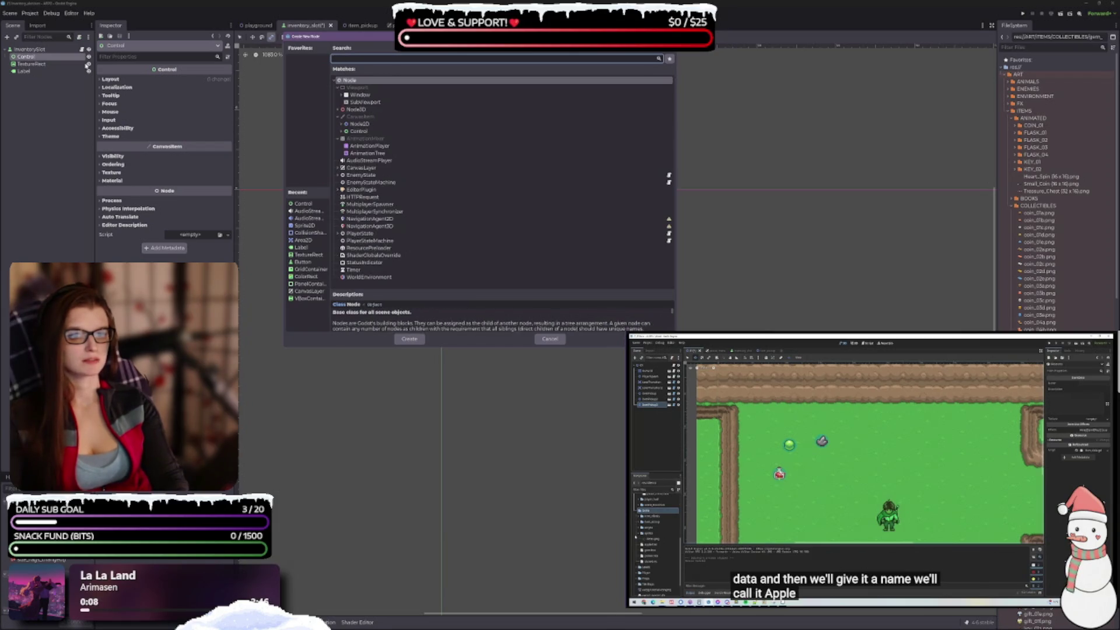
left_click_drag(336, 162, 362, 162)
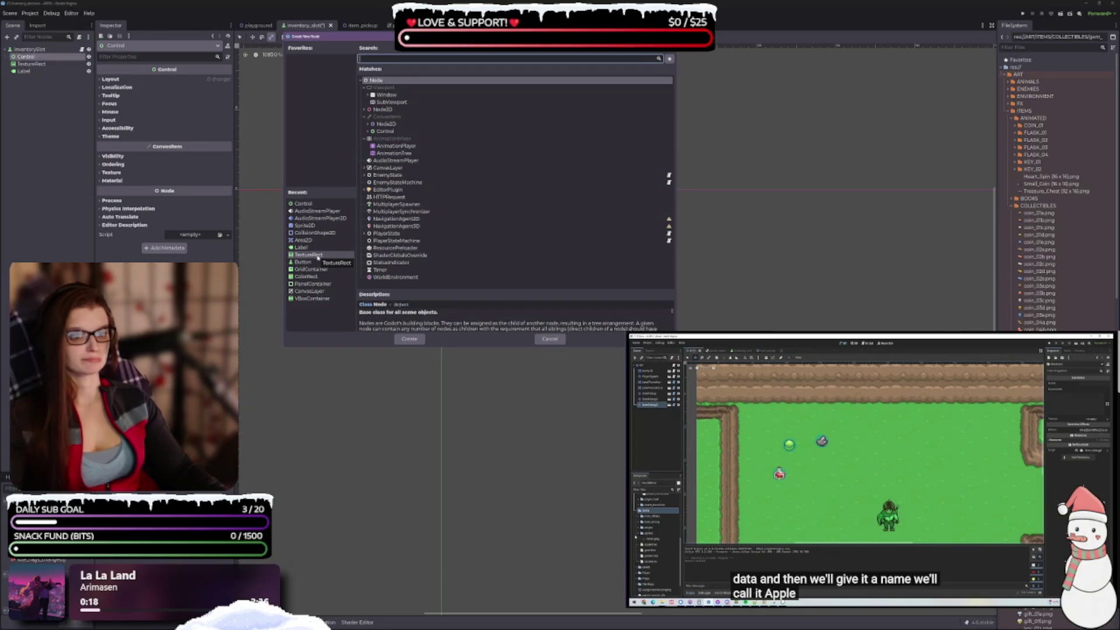
left_click(308, 255)
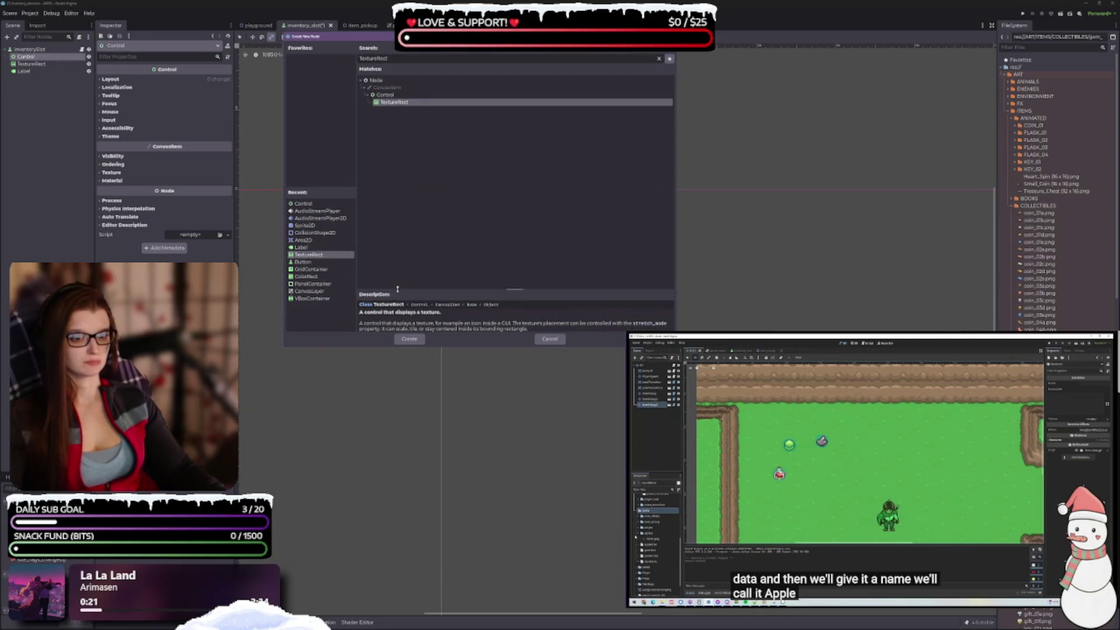
left_click_drag(397, 288, 396, 274)
left_click(303, 262)
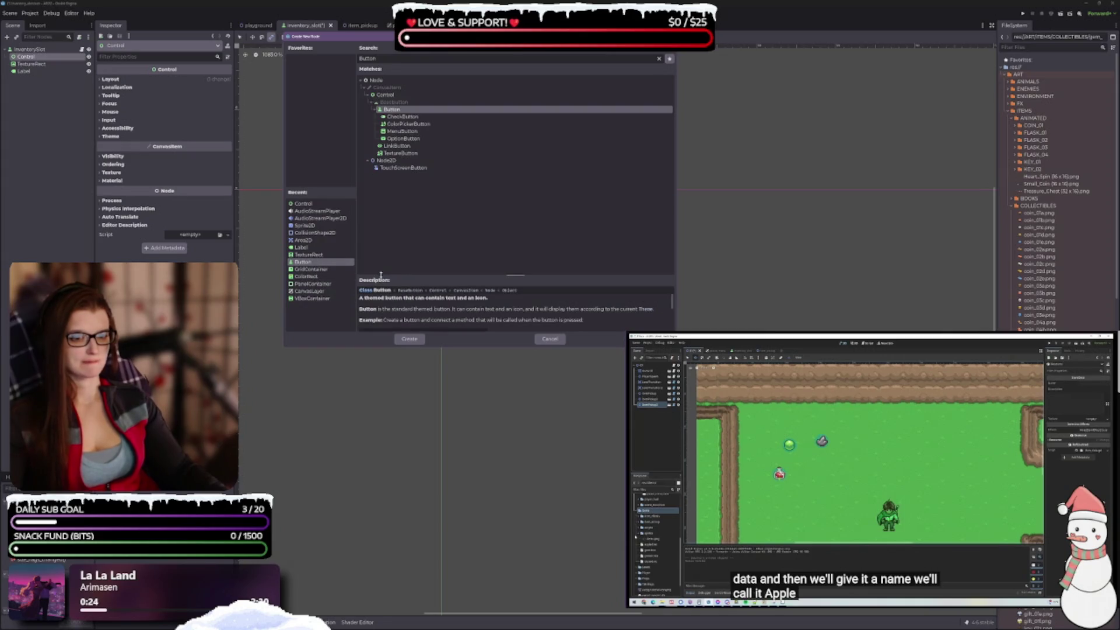
left_click_drag(381, 275, 383, 251)
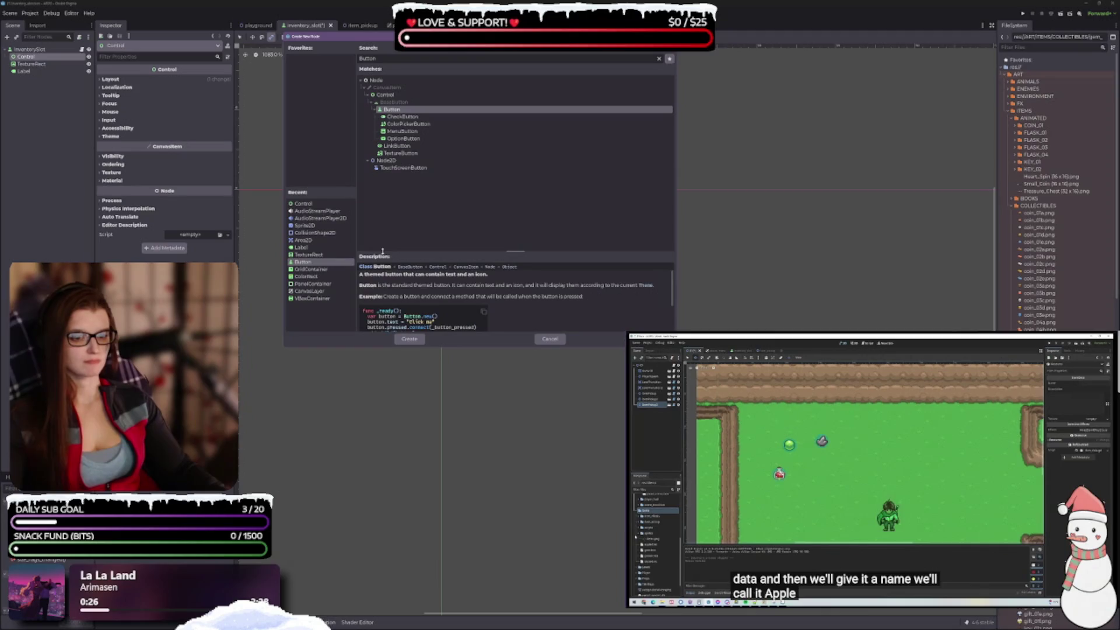
mouse_move(382, 251)
left_mouse_down()
mouse_move(392, 164)
mouse_move(386, 197)
left_mouse_up()
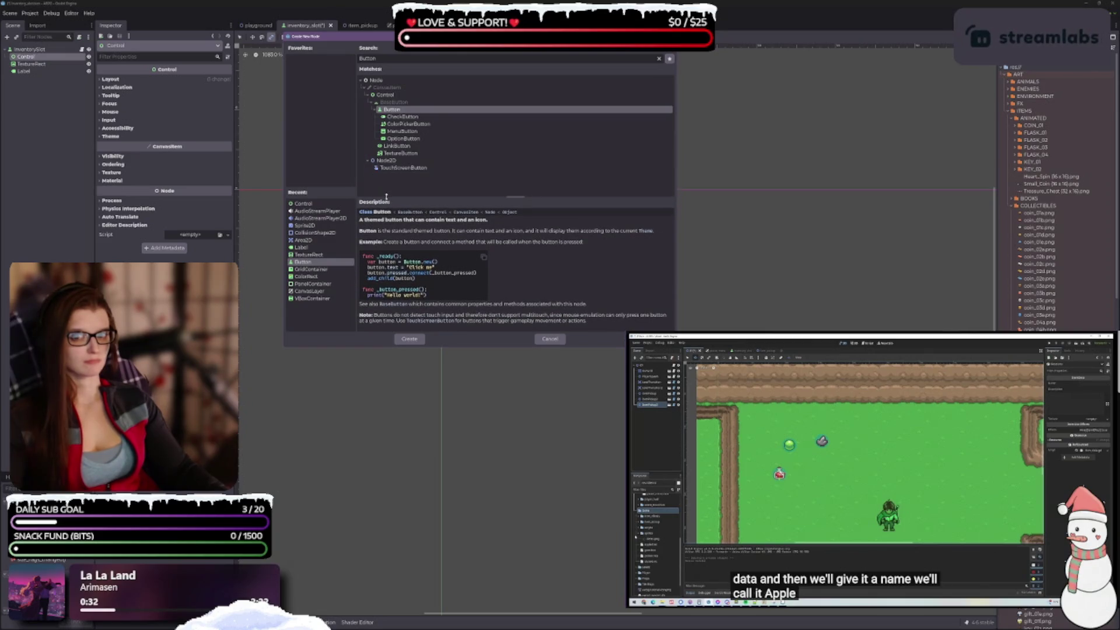
left_click_drag(387, 197, 388, 199)
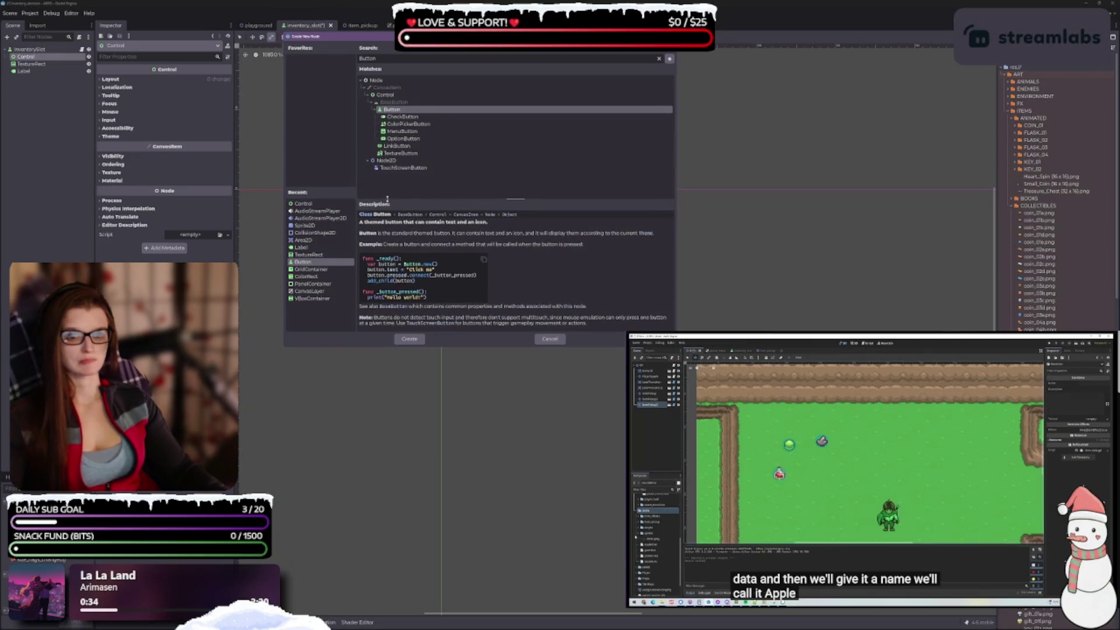
left_click(28, 60)
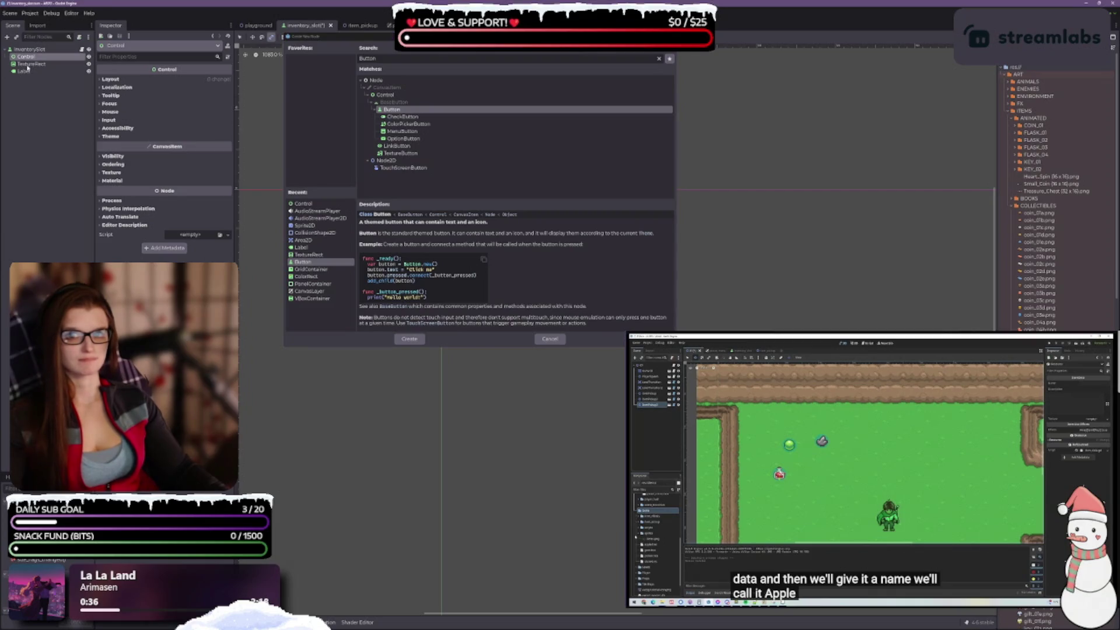
left_click(302, 203)
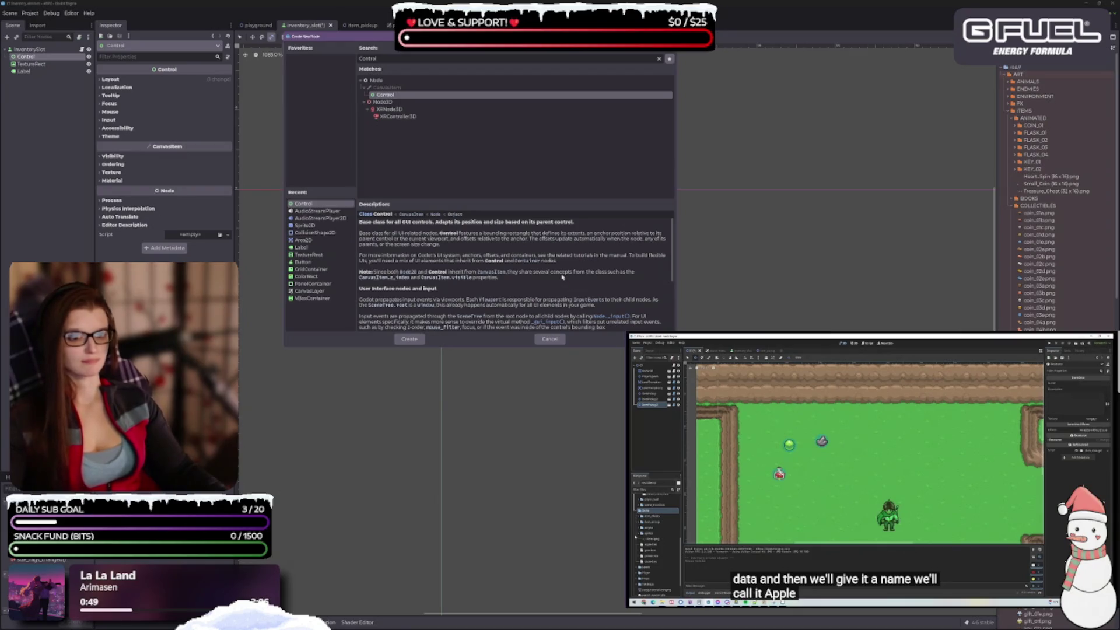
scroll(562, 278, "down", 3)
scroll(562, 277, "down", 3)
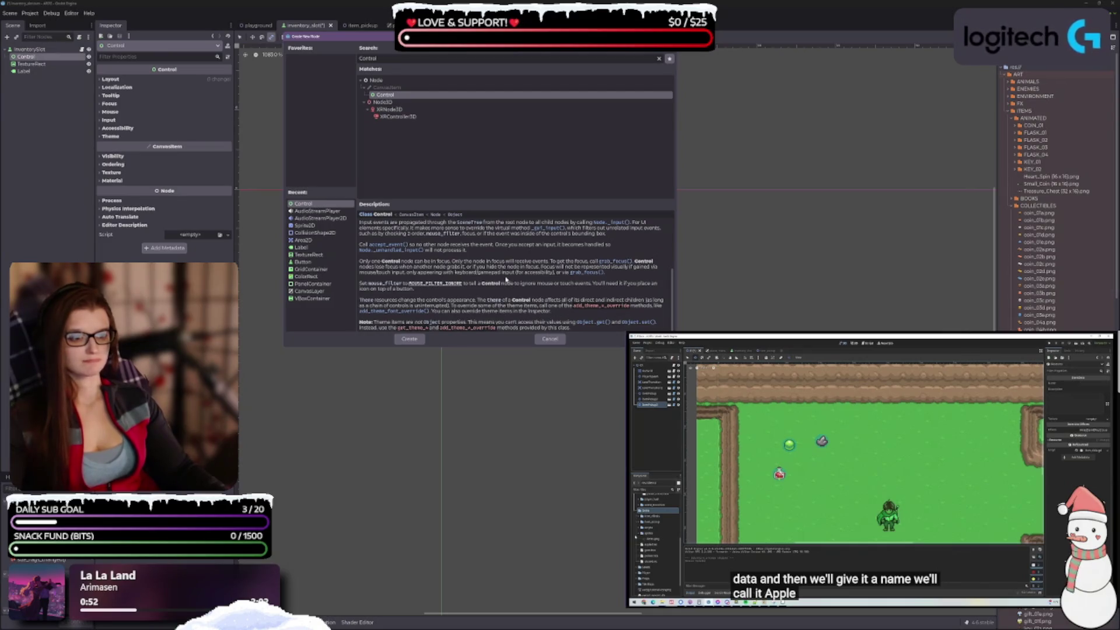
scroll(505, 278, "up", 5)
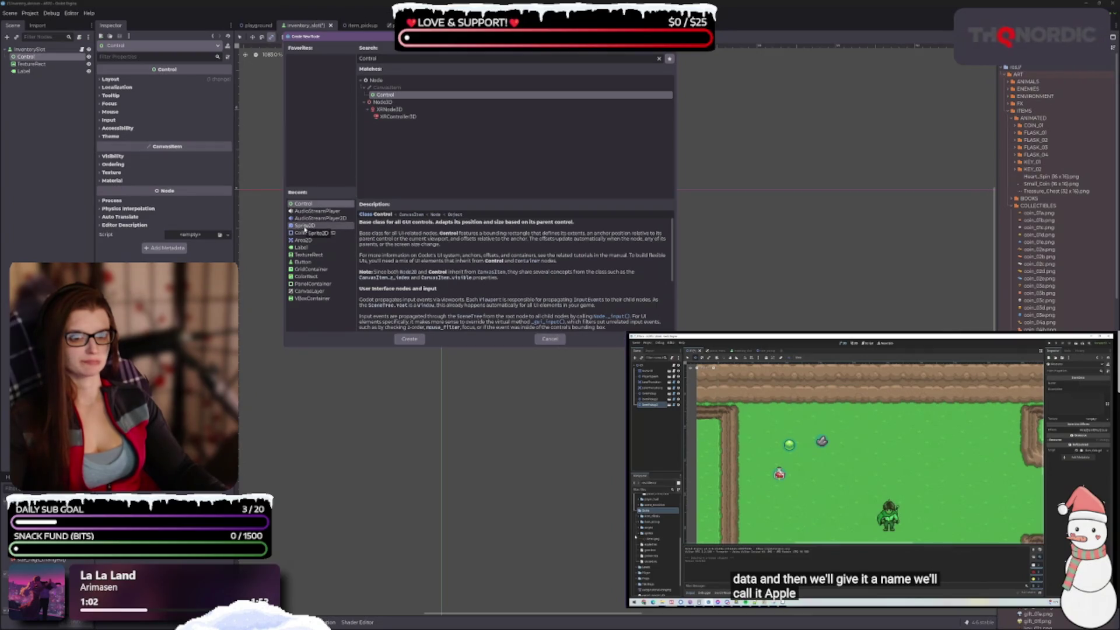
left_click(304, 227)
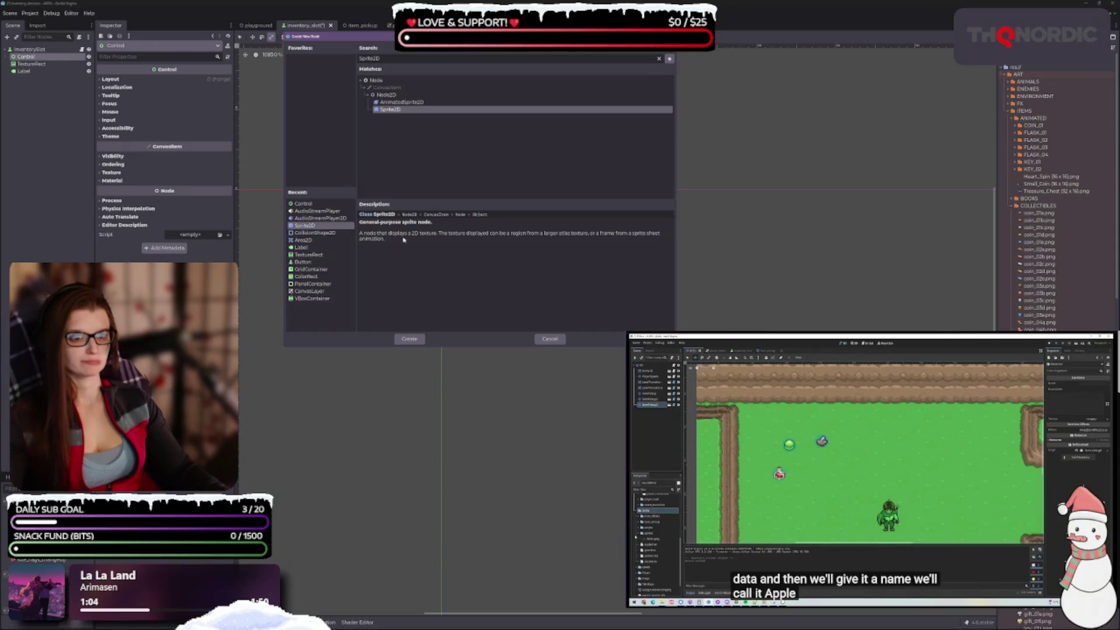
left_click(36, 64)
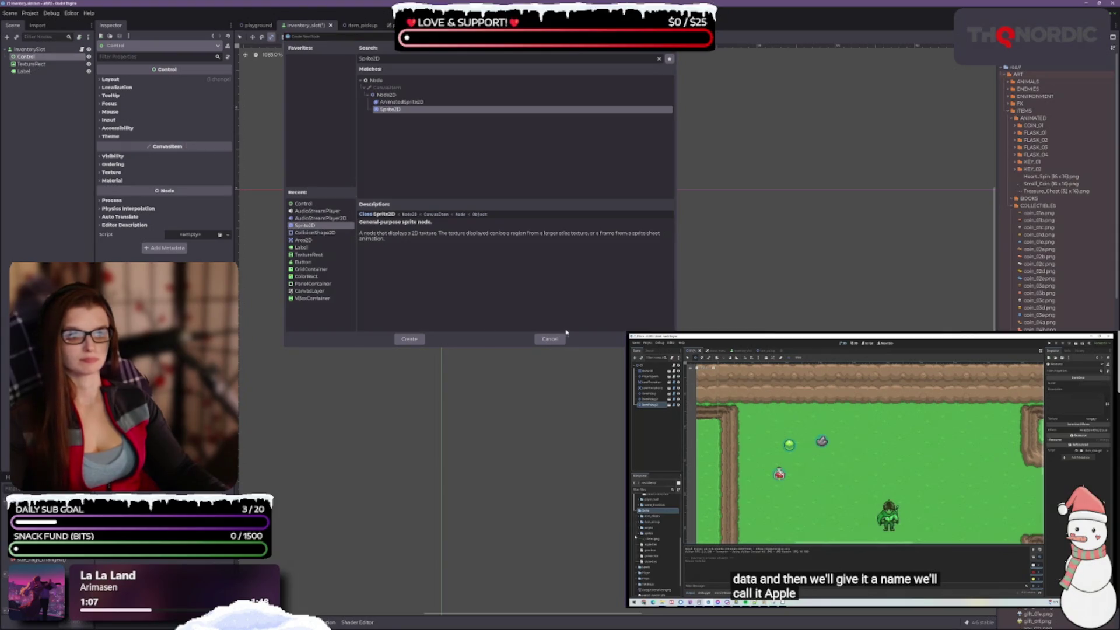
key("Escape")
left_click(40, 65)
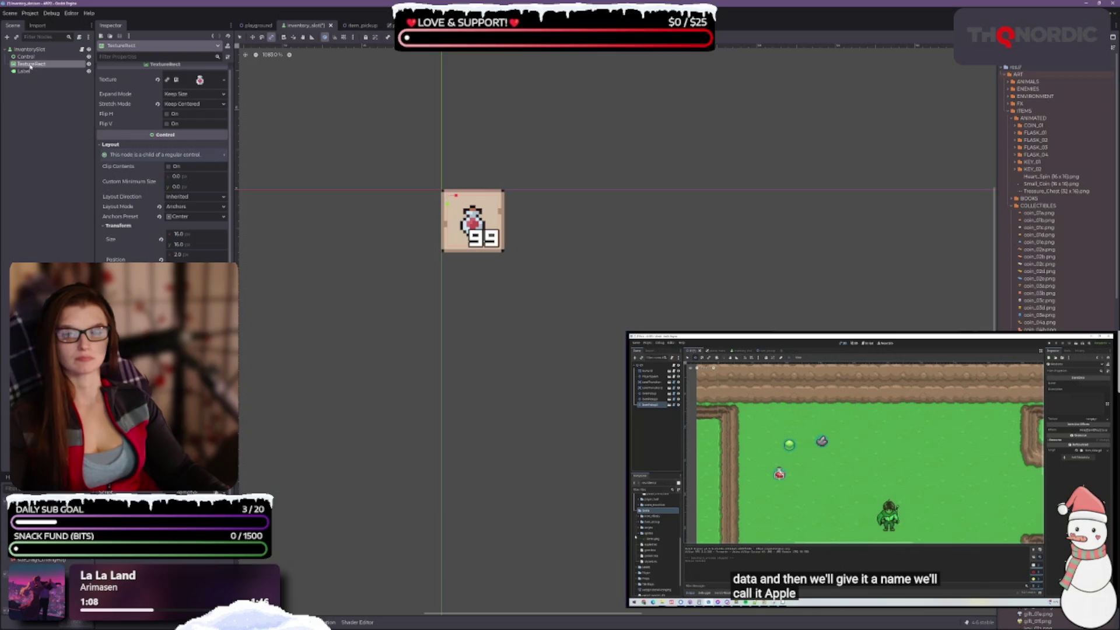
Step: Convert the TextureRect icon node into a Sprite2D using Change Type
right_click(31, 65)
left_click(75, 125)
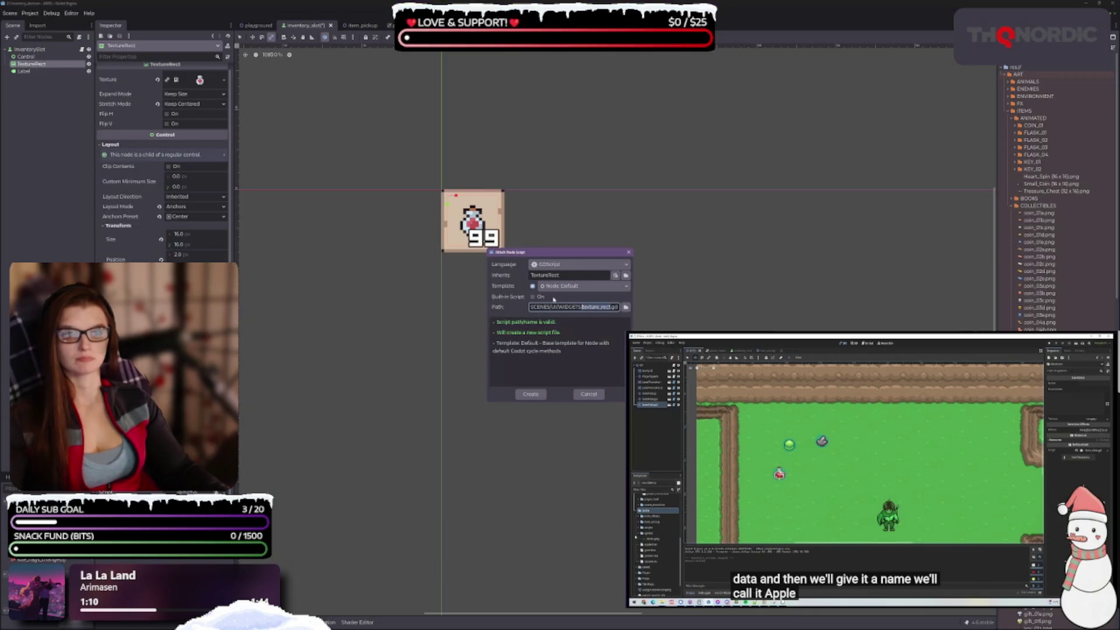
key("Escape")
right_click(37, 66)
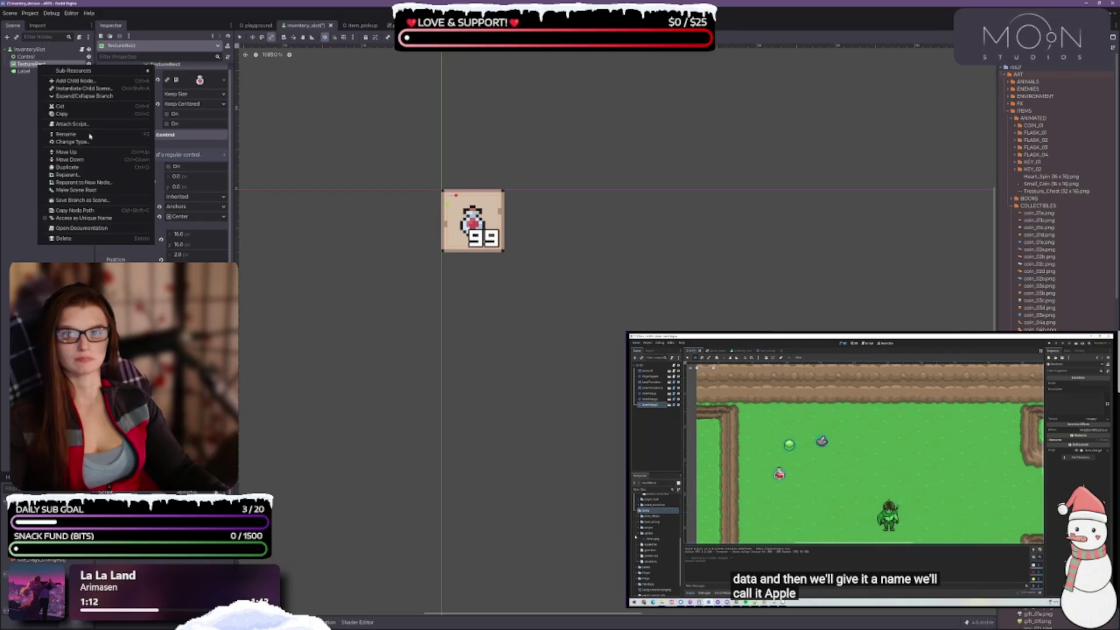
left_click(70, 142)
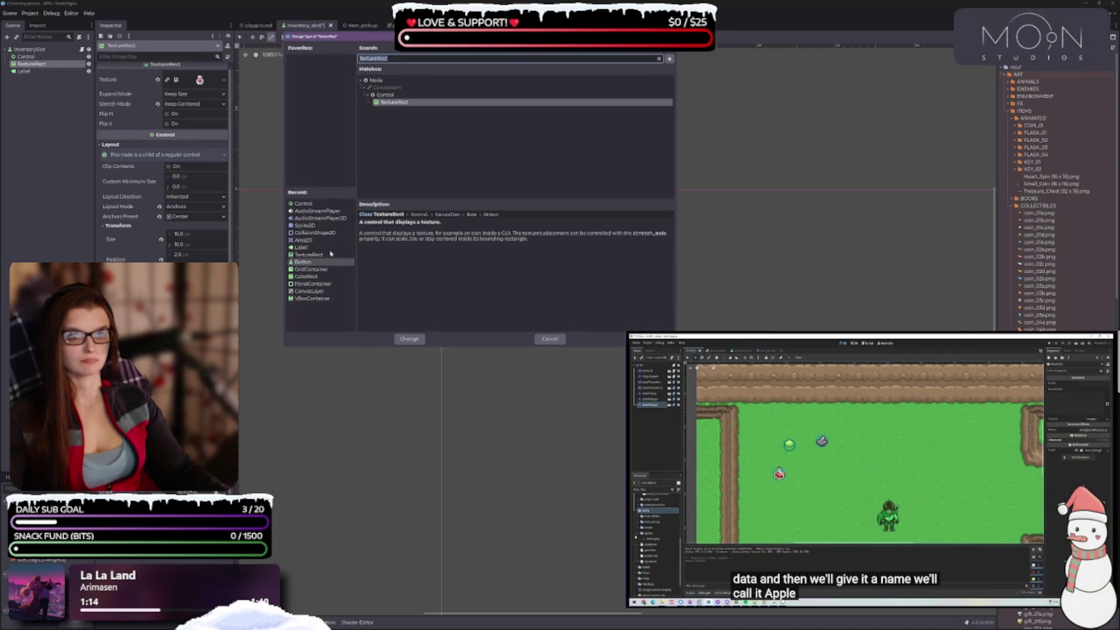
left_click(312, 226)
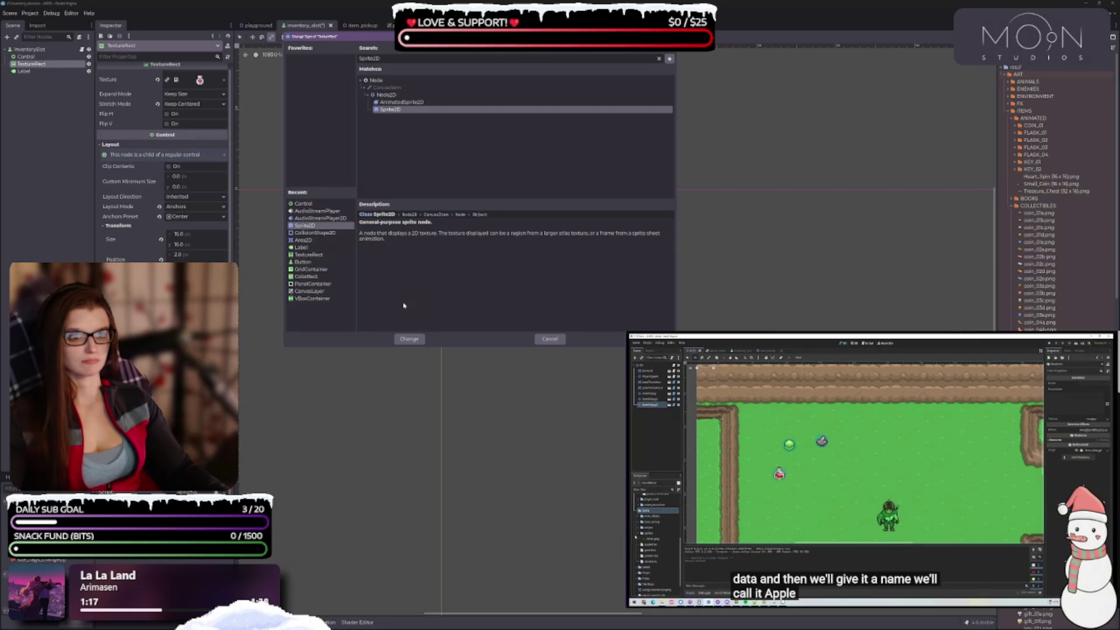
left_click(409, 340)
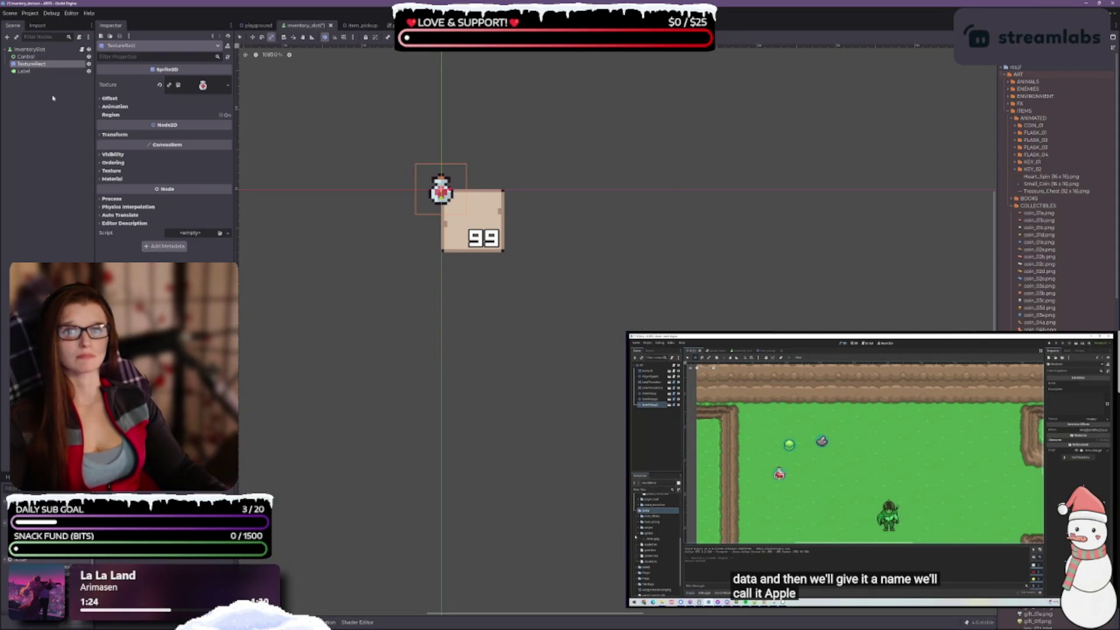
Step: Rename the converted Sprite2D icon node, then switch to Visual Studio Code
double_click(40, 65)
type("Sc")
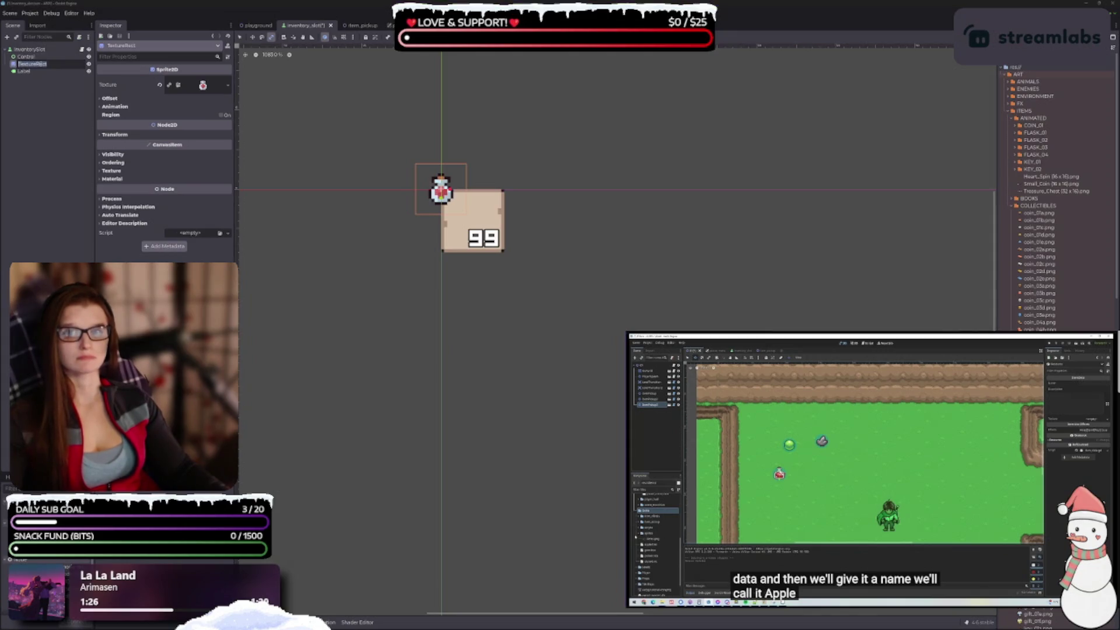
type("Sprite2D")
key("Return")
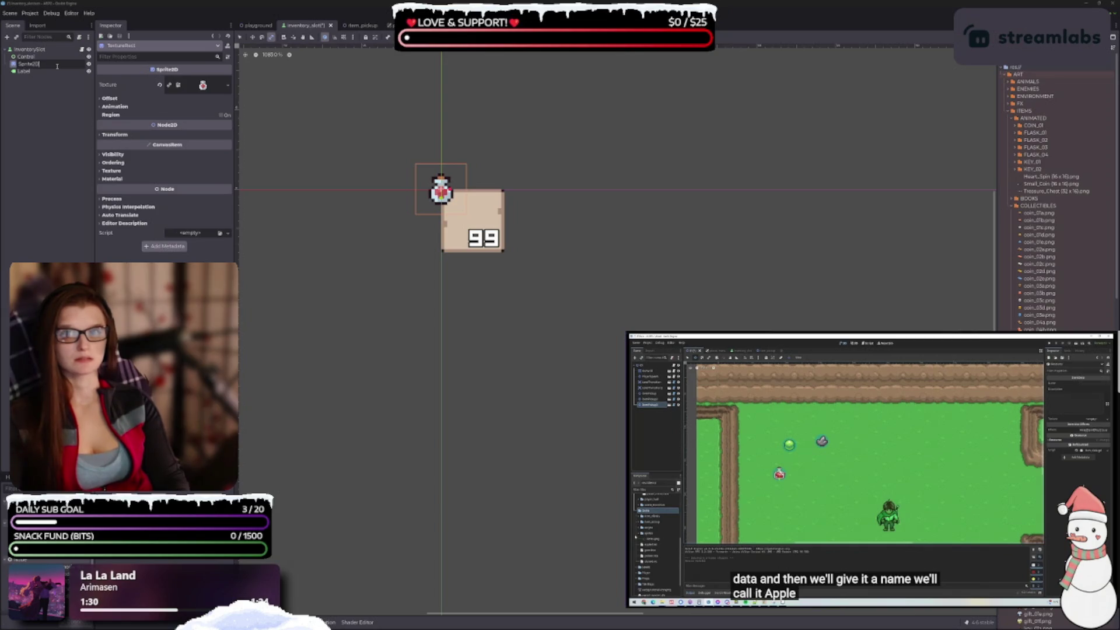
key("alt+Tab")
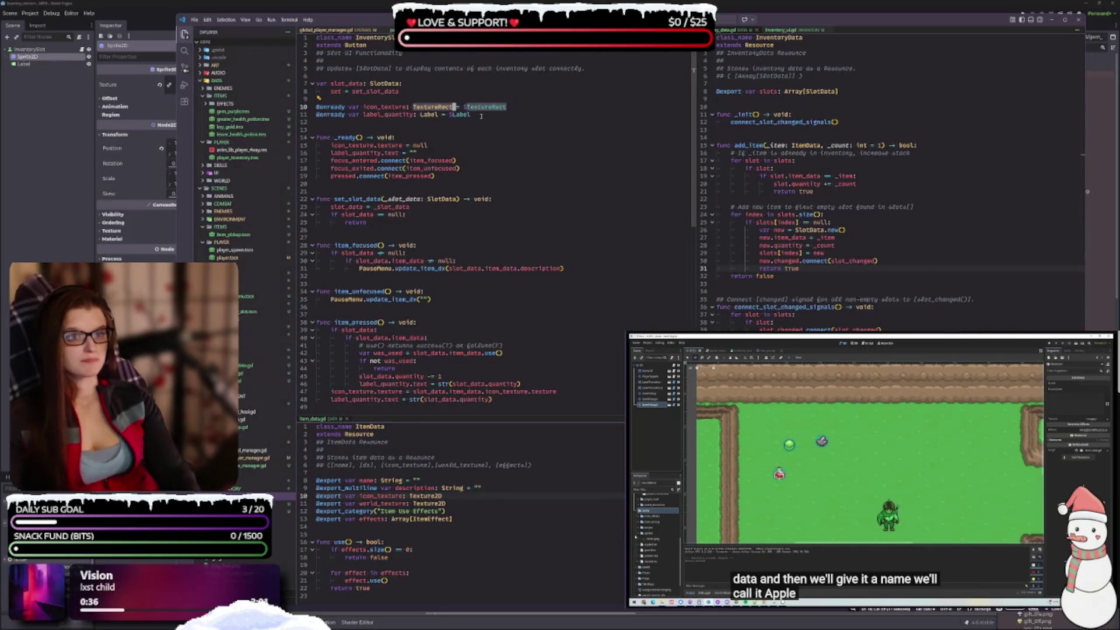
Step: Retype line 10's icon as Sprite2D with node path Sprite2D, and restore .texture on line 15
key("BackSpace")
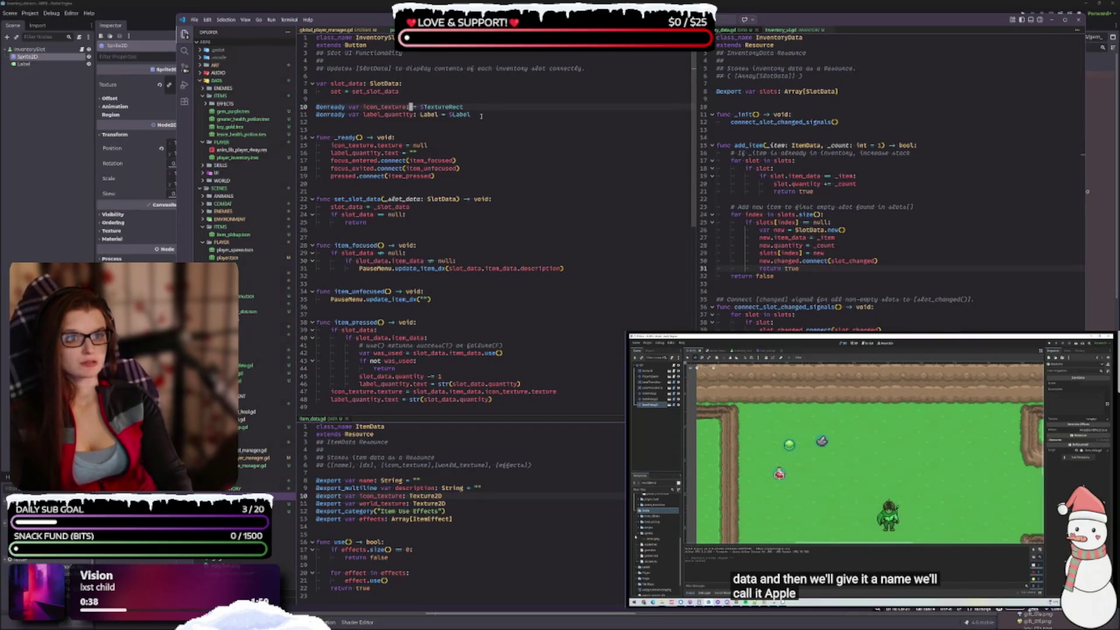
type("Spri")
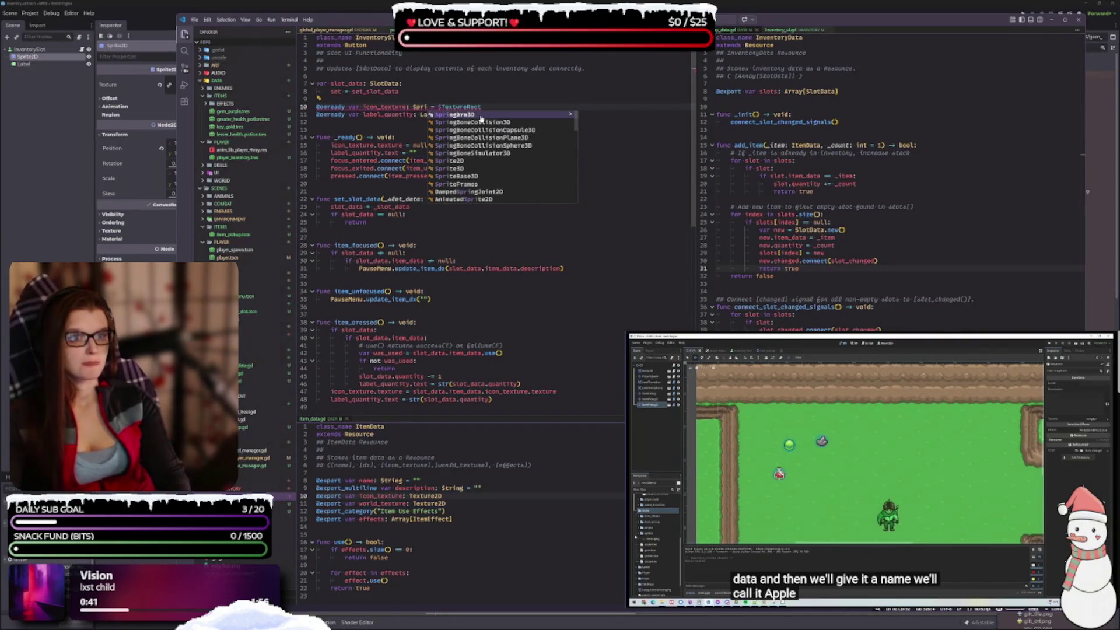
key("Down")
key("Down")
key("Down")
key("Return")
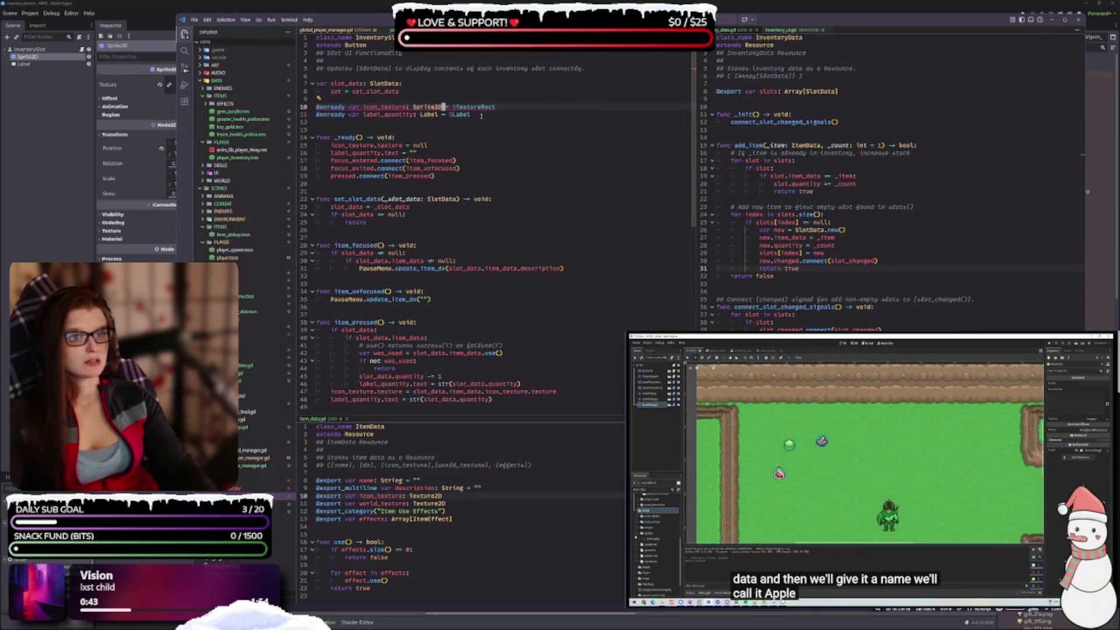
left_click(499, 108)
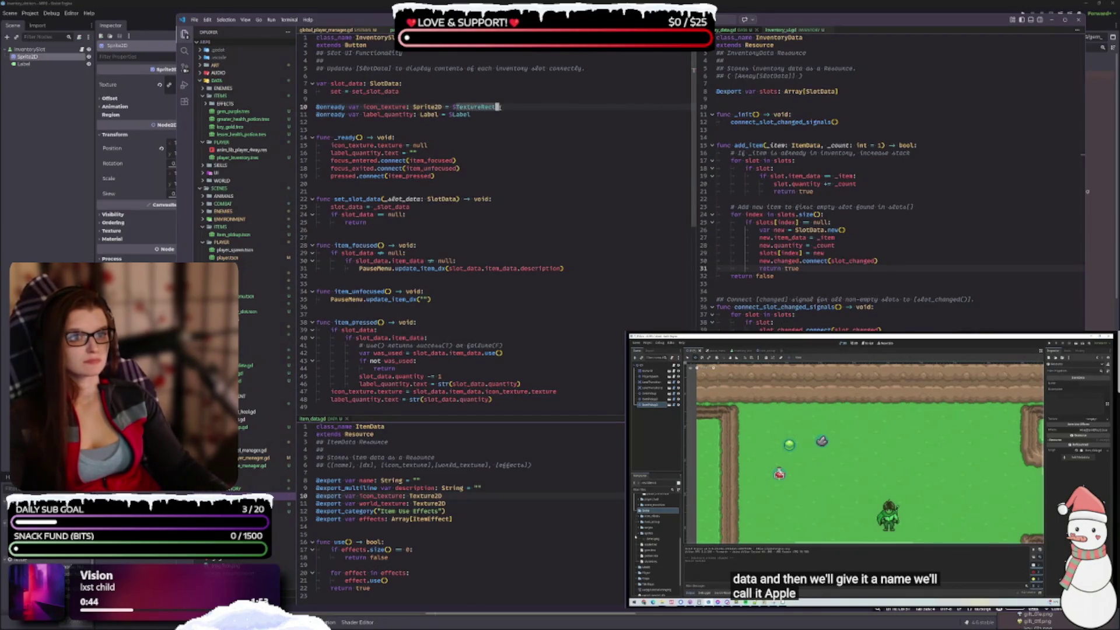
key("BackSpace")
key("BackSpace")
key("BackSpace")
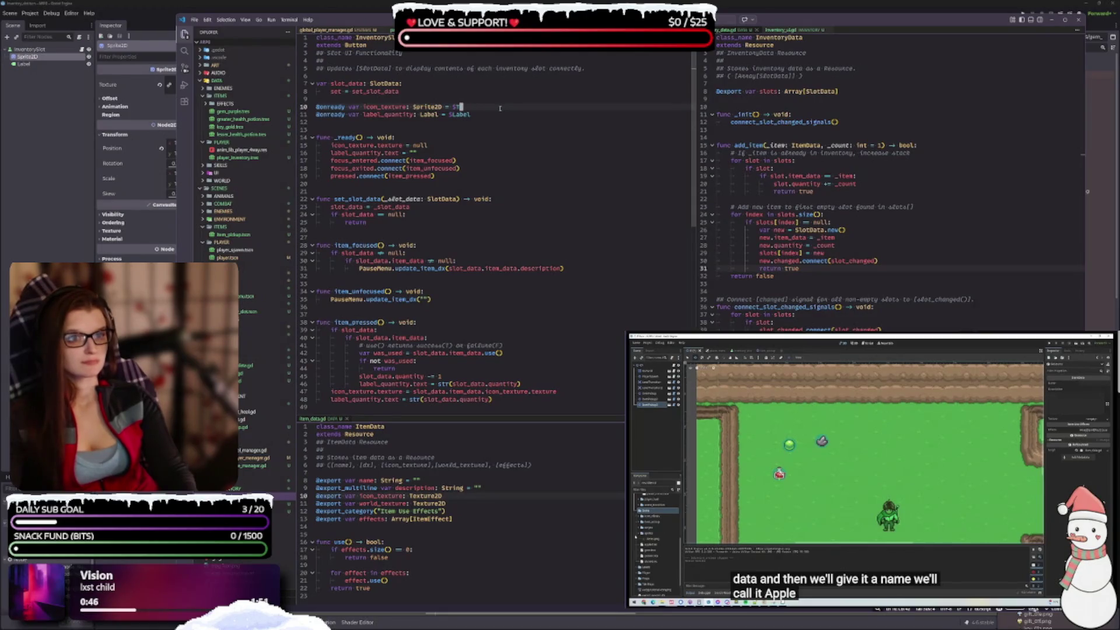
type("Sprite2D")
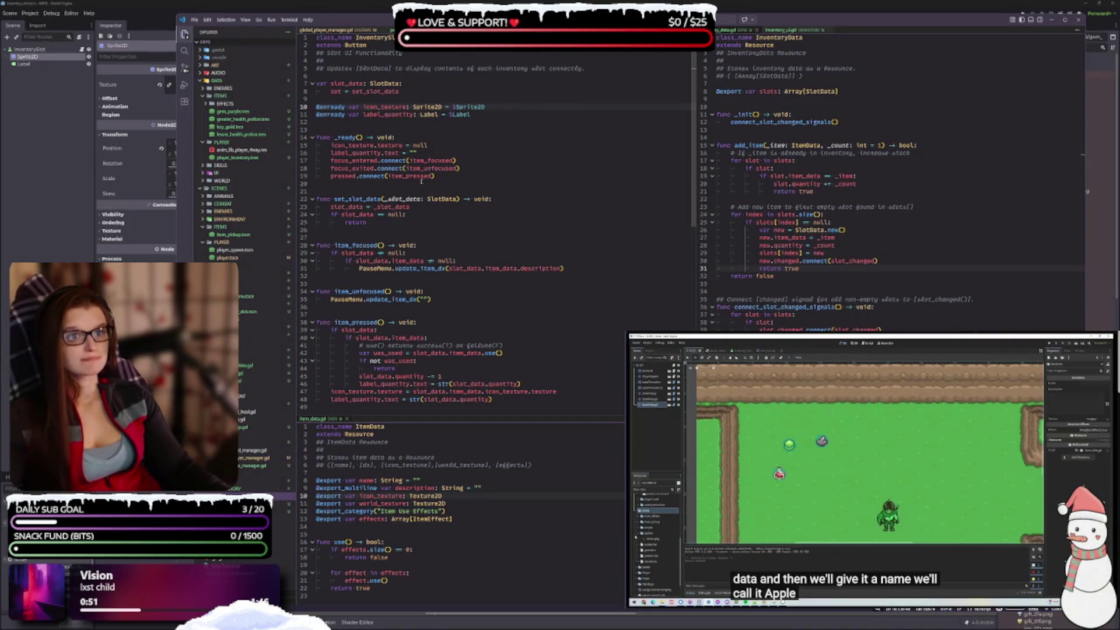
left_click(386, 145)
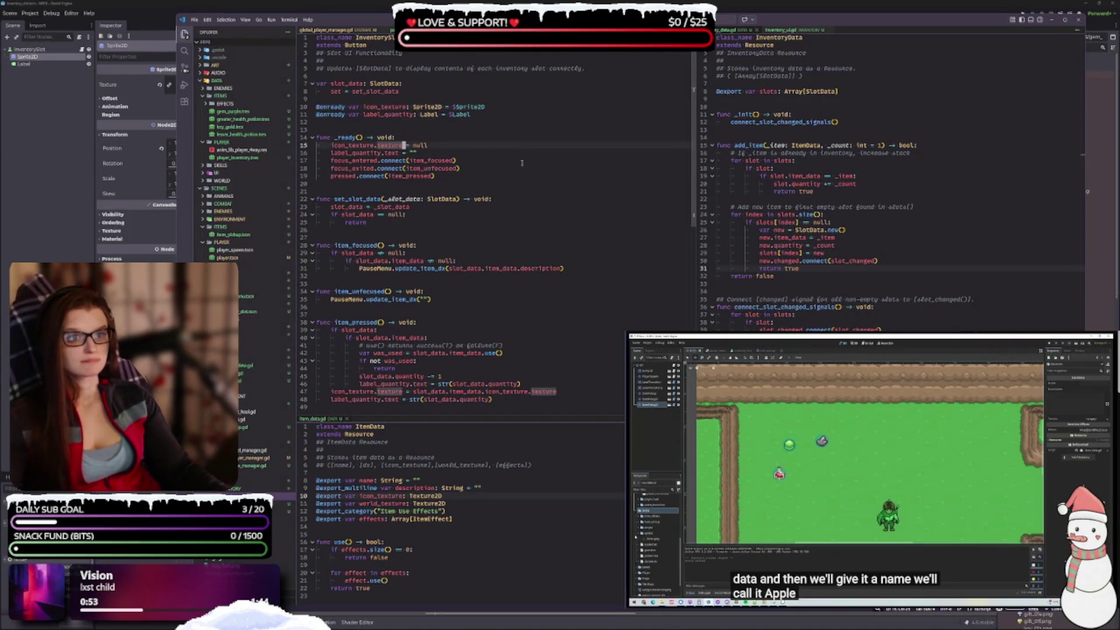
key("BackSpace")
key("BackSpace")
key("BackSpace")
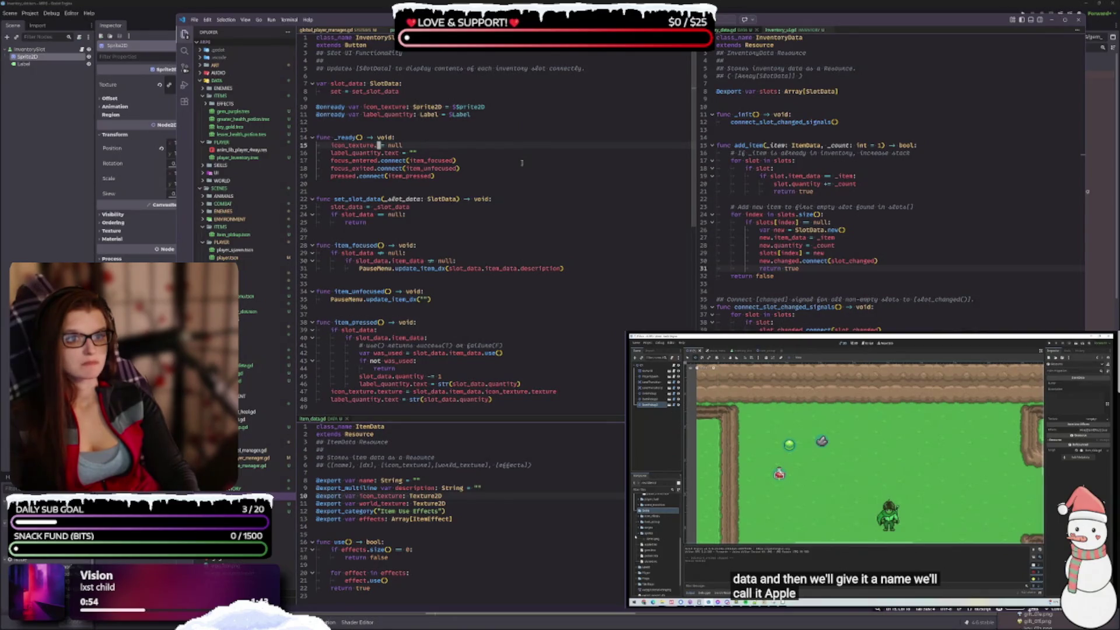
left_click(412, 147)
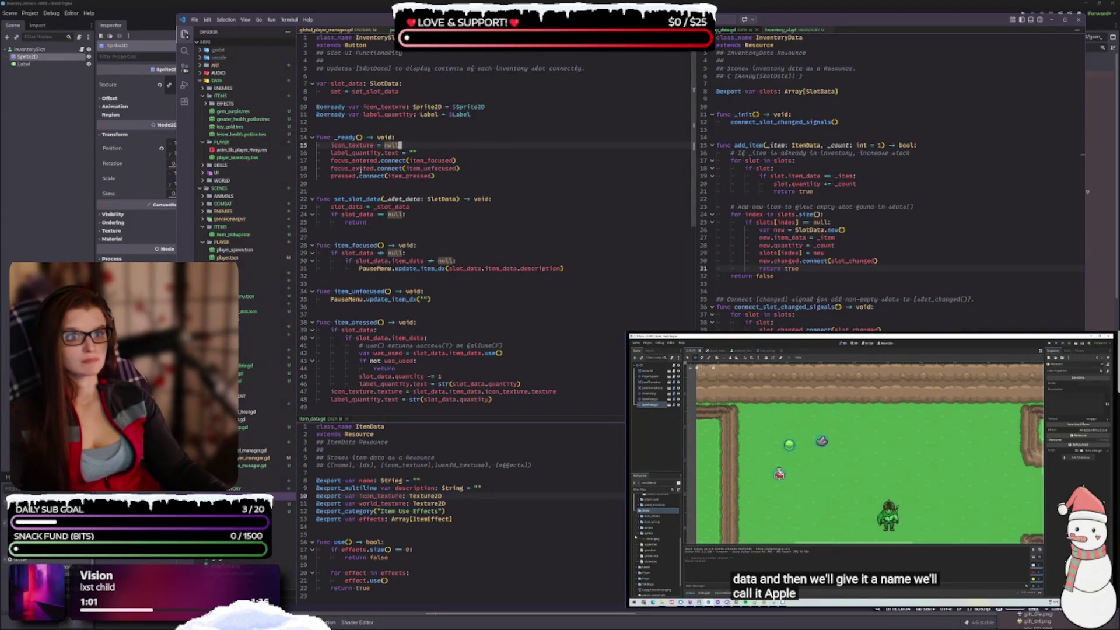
left_click(374, 146)
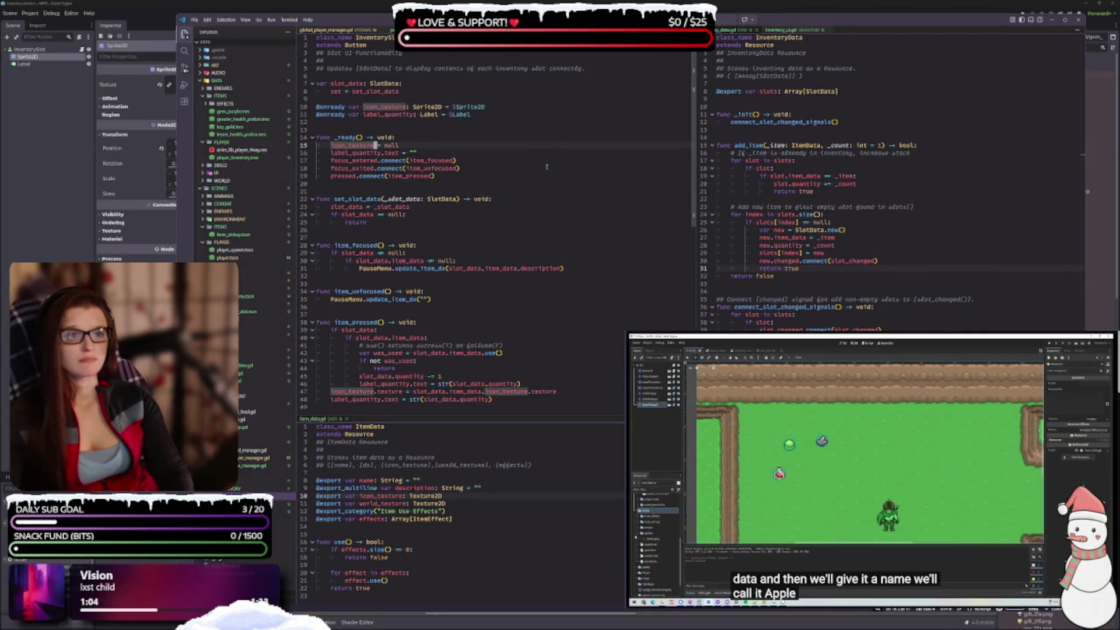
type(".te")
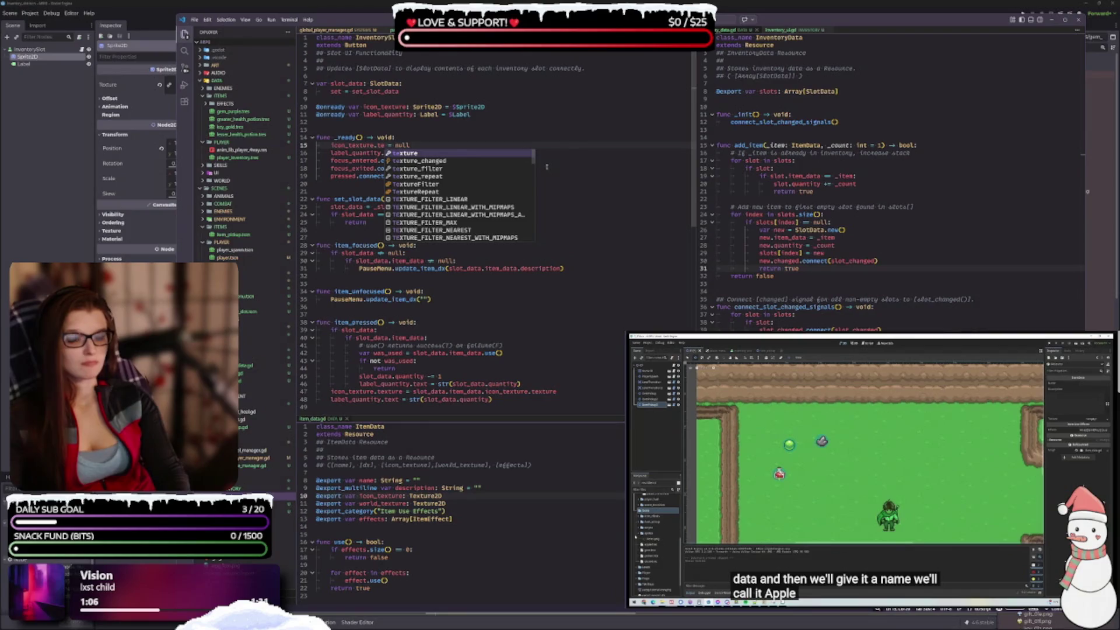
key("Return")
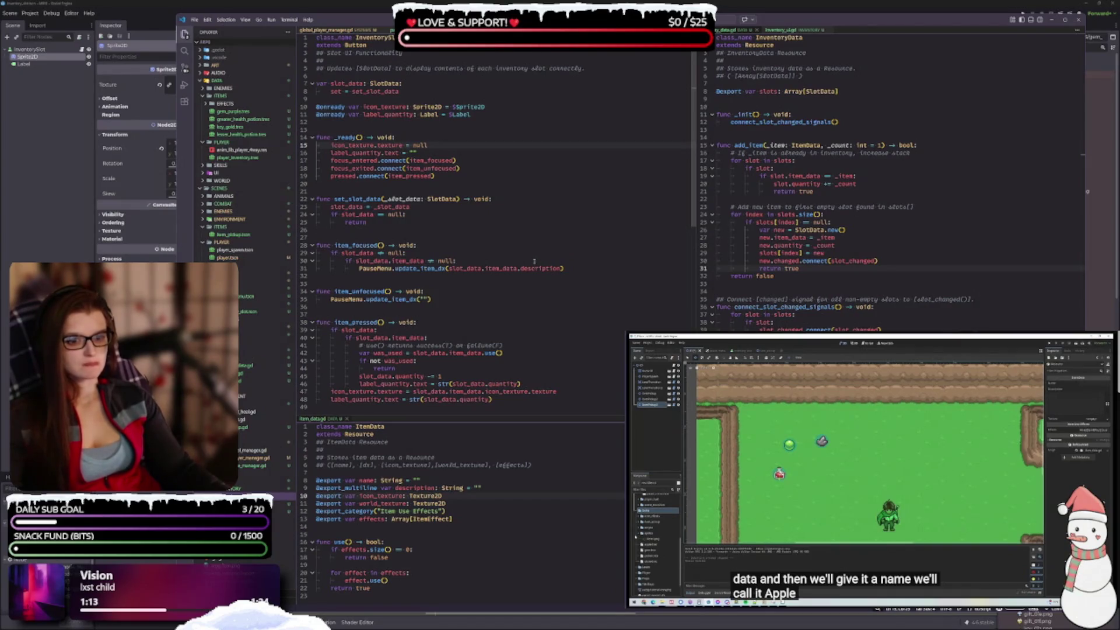
Step: In item_data.gd, try Sprite2D for icon_texture, revert it to Texture2D, and save
scroll(533, 261, "down", 1)
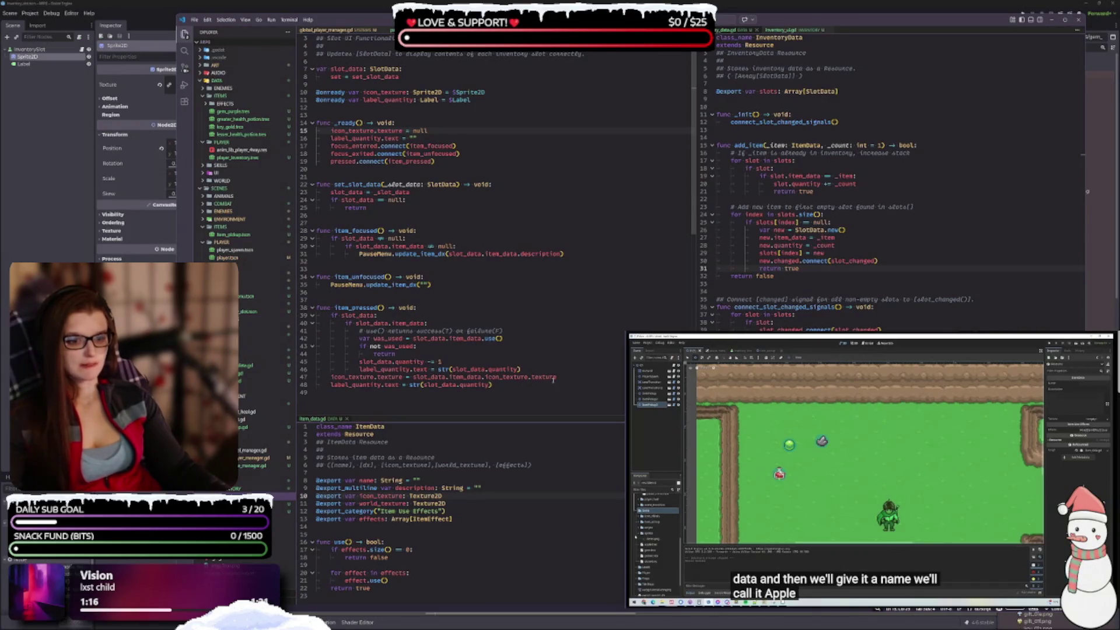
left_click(510, 387)
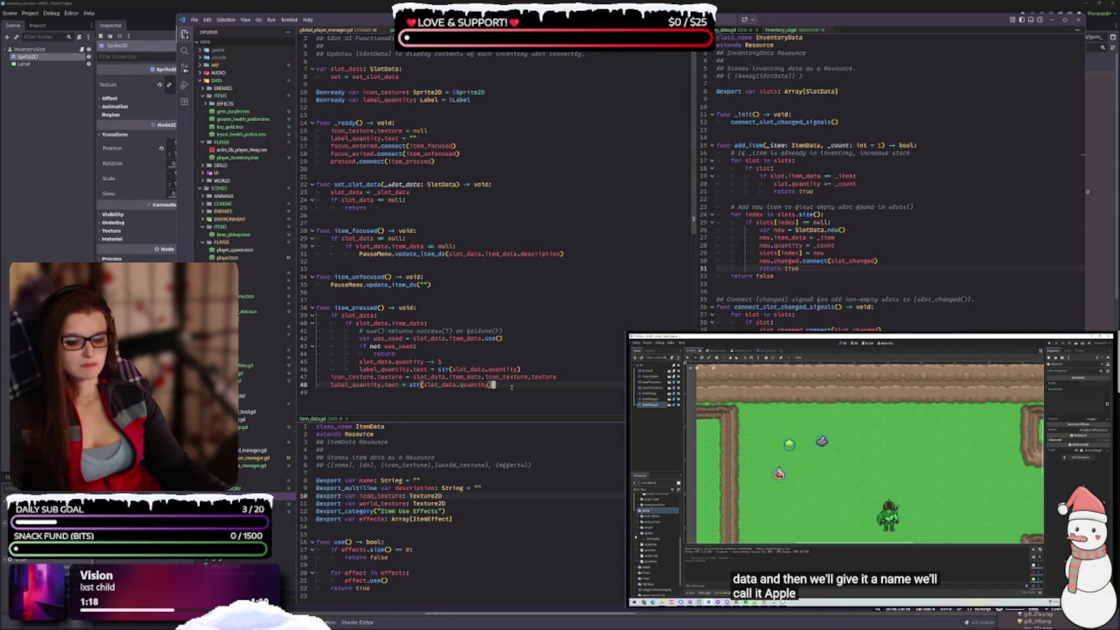
scroll(421, 486, "down", 1)
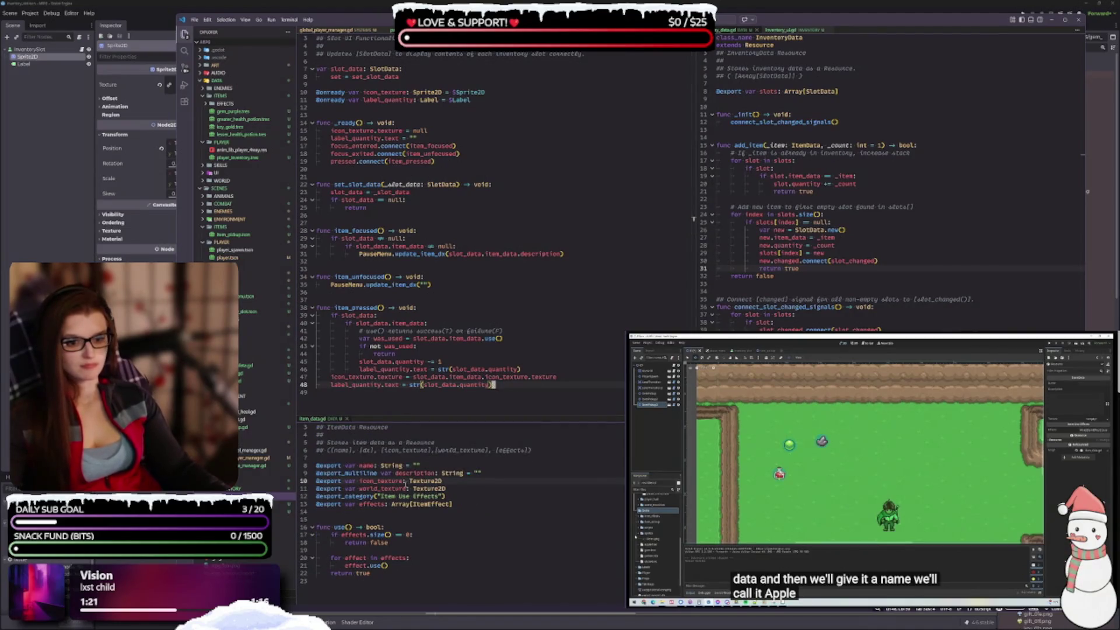
double_click(435, 481)
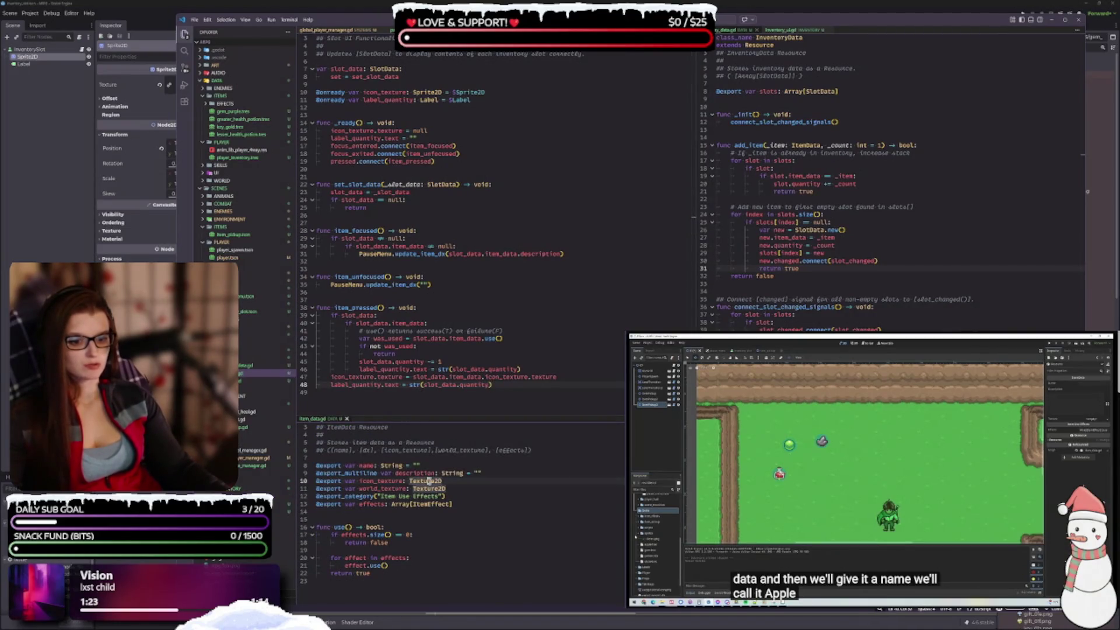
type("Sprite2D")
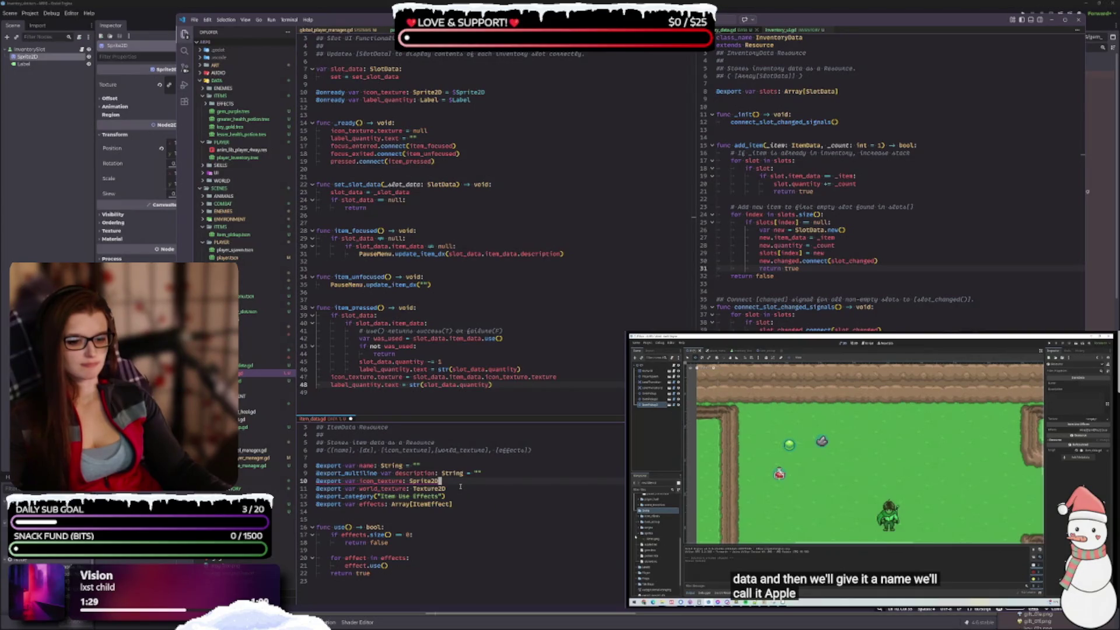
scroll(467, 490, "up", 1)
key("ctrl+s")
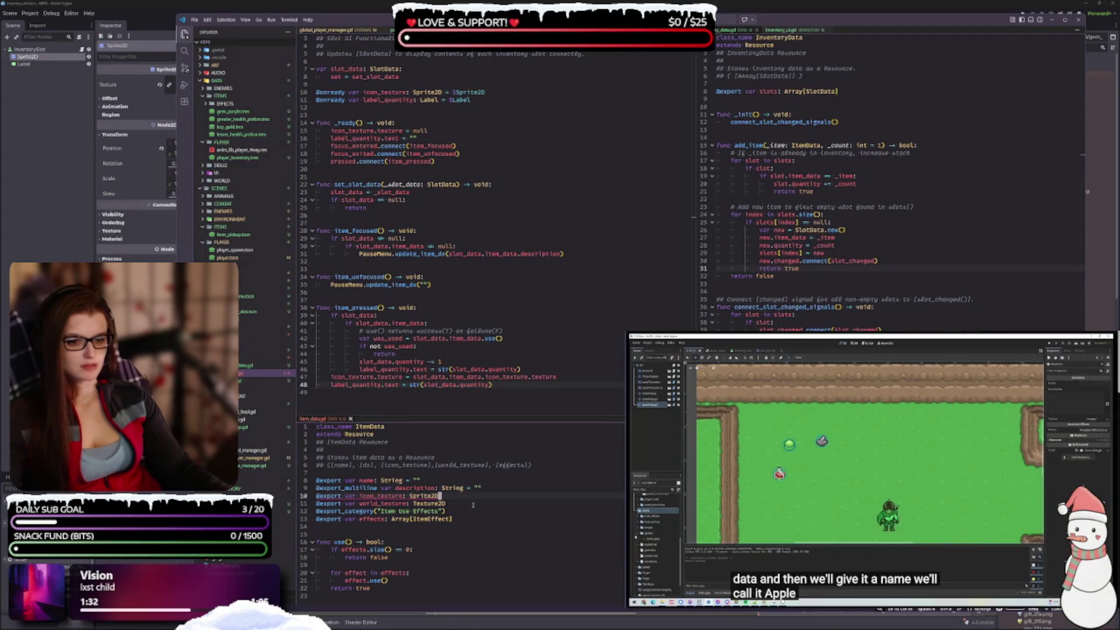
left_click(465, 504)
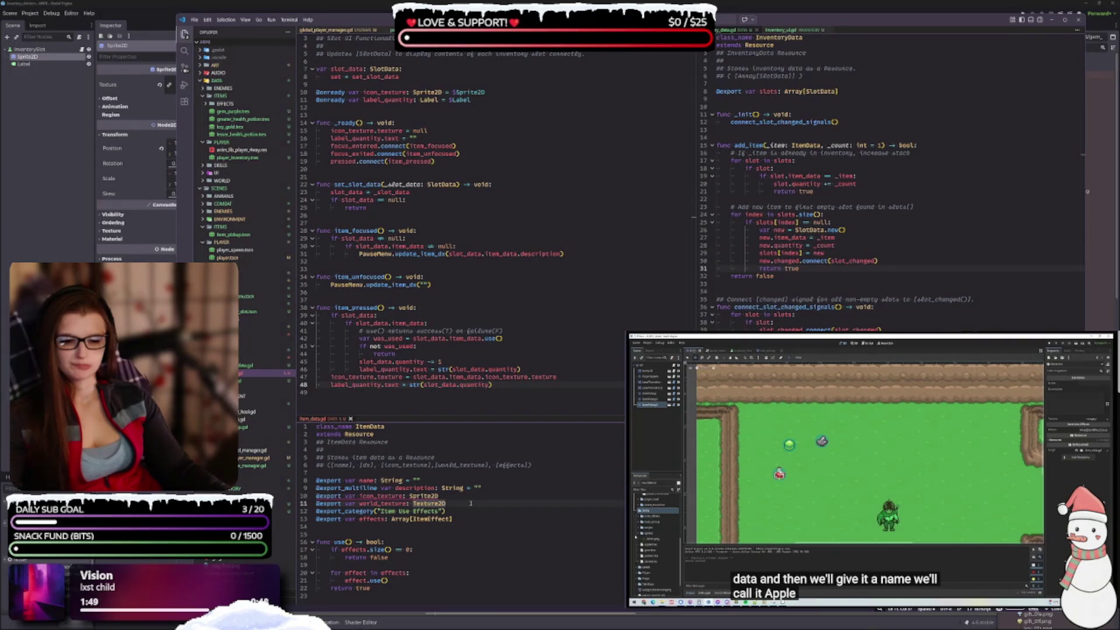
key("Up")
key("ctrl+BackSpace")
type("Texture2D")
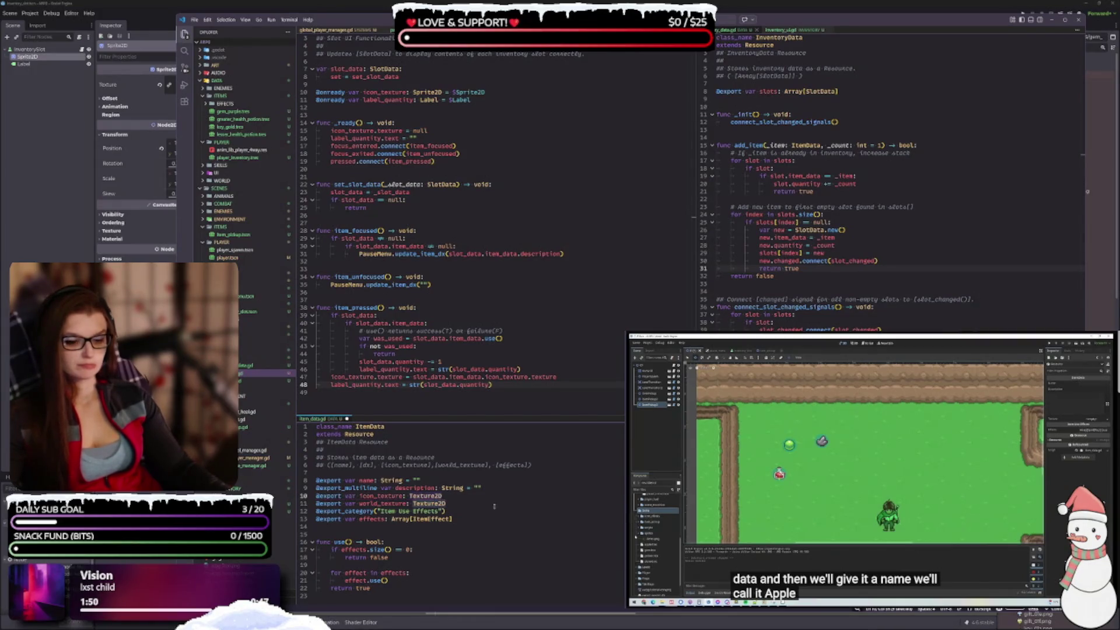
key("ctrl+s")
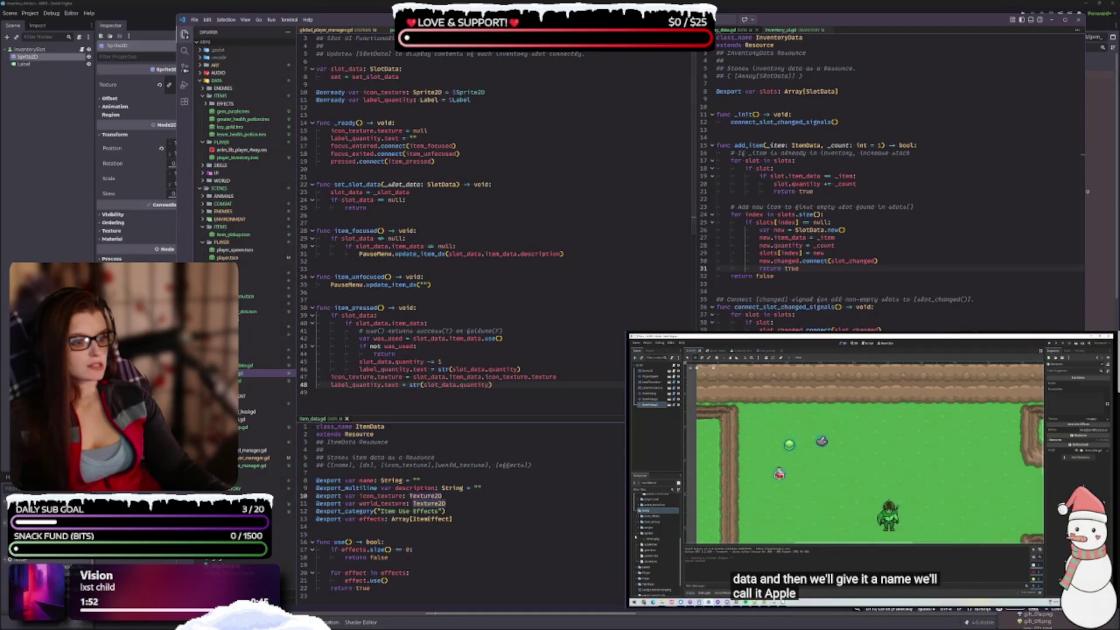
key("alt+Tab")
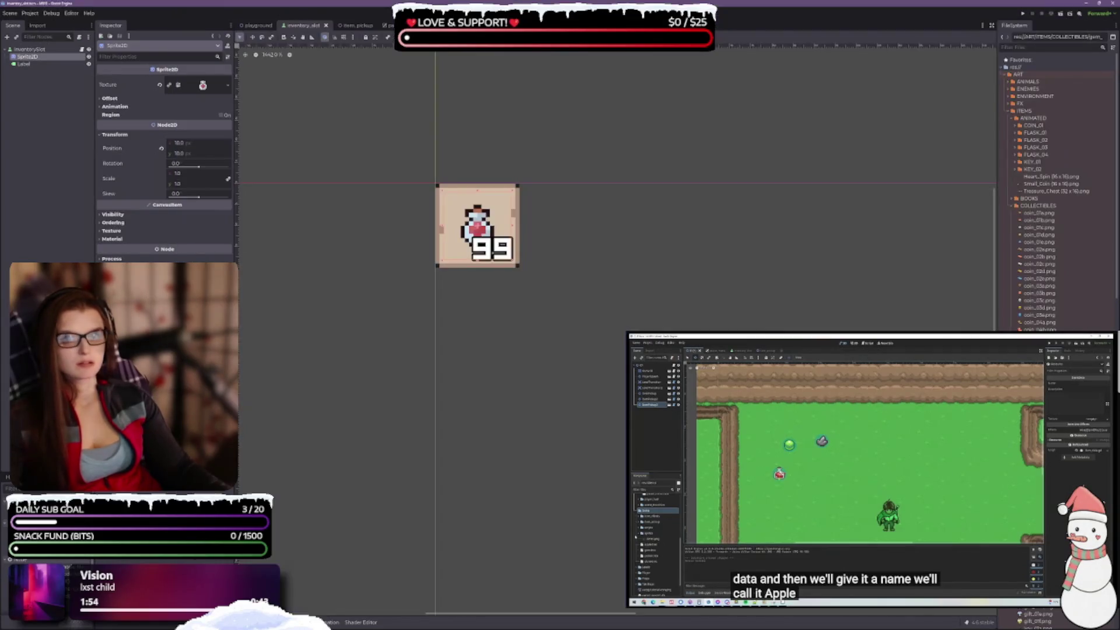
Step: Scroll down to the DATA scripts and open item_data.gd in VS Code
scroll(1029, 222, "down", 10)
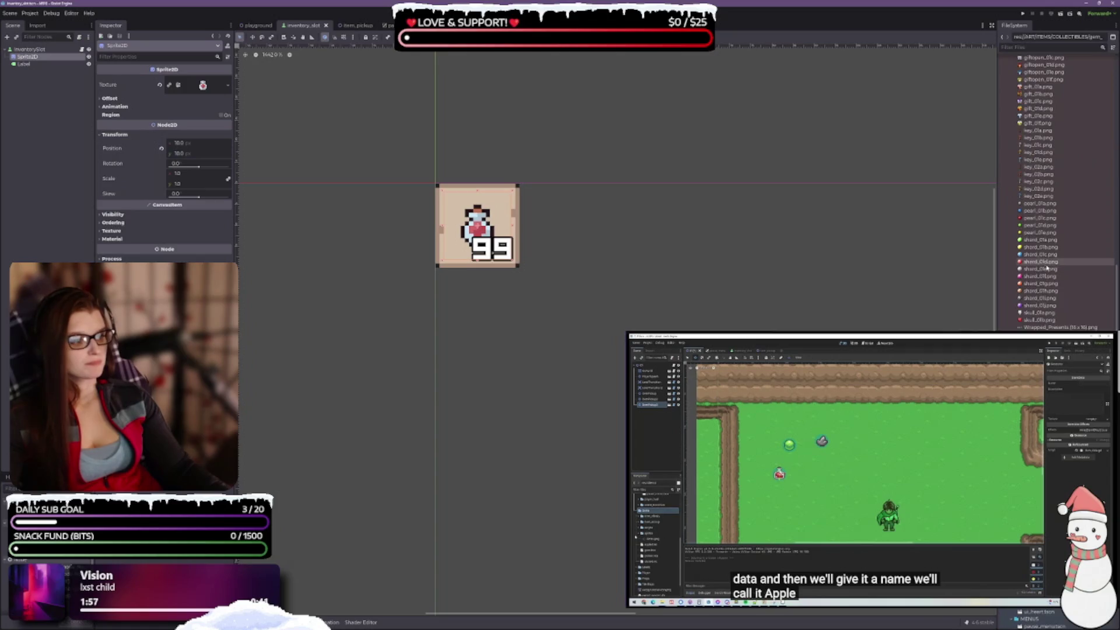
scroll(1069, 322, "down", 5)
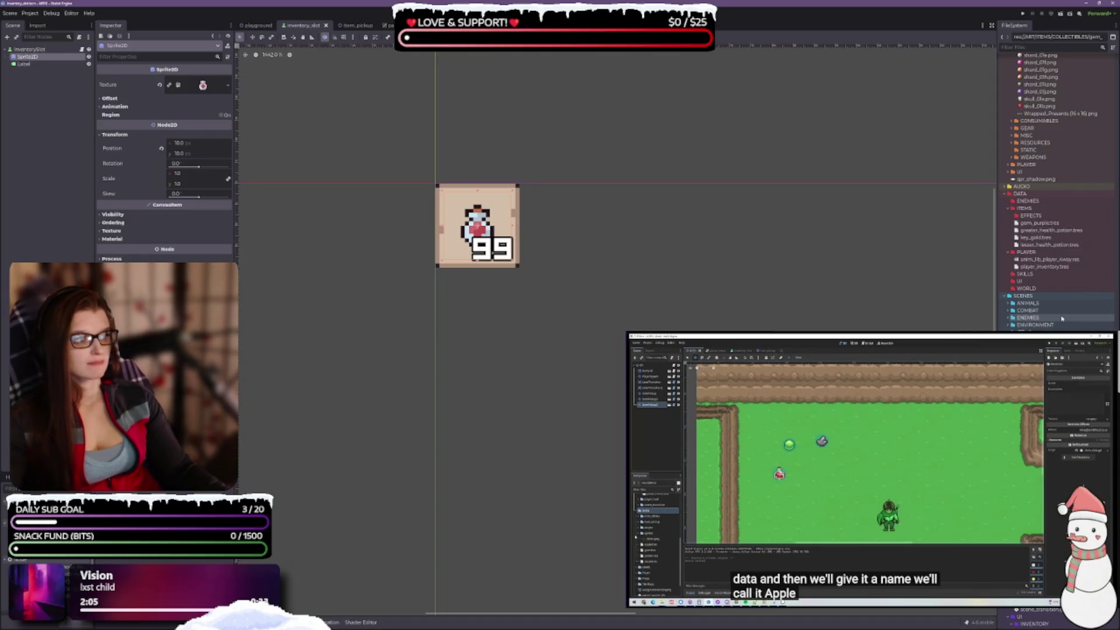
scroll(1058, 292, "down", 3)
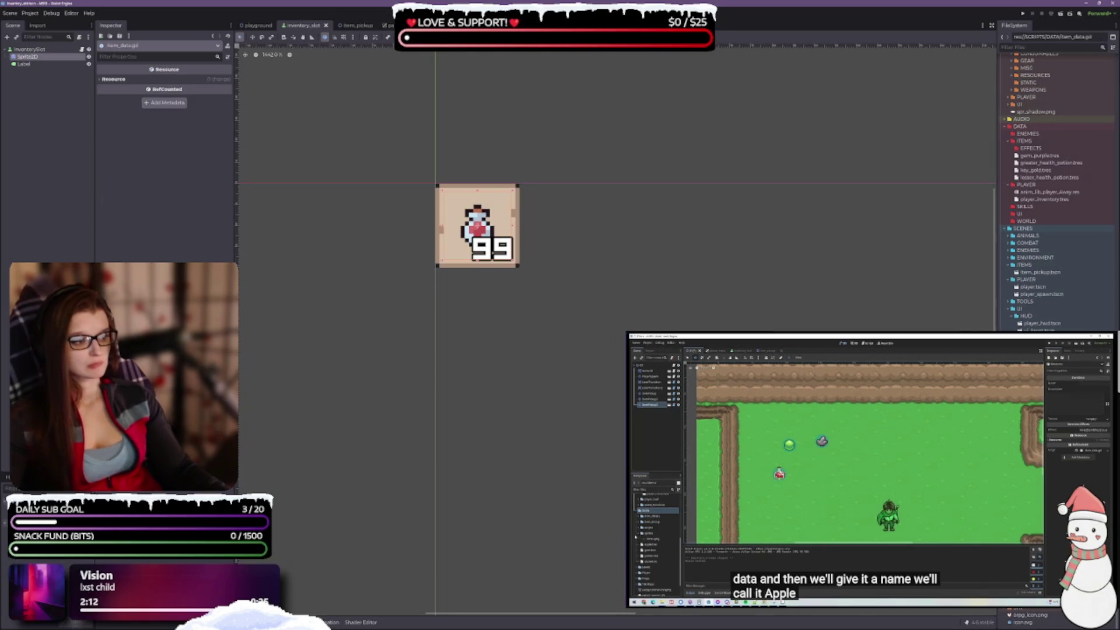
double_click(1044, 321)
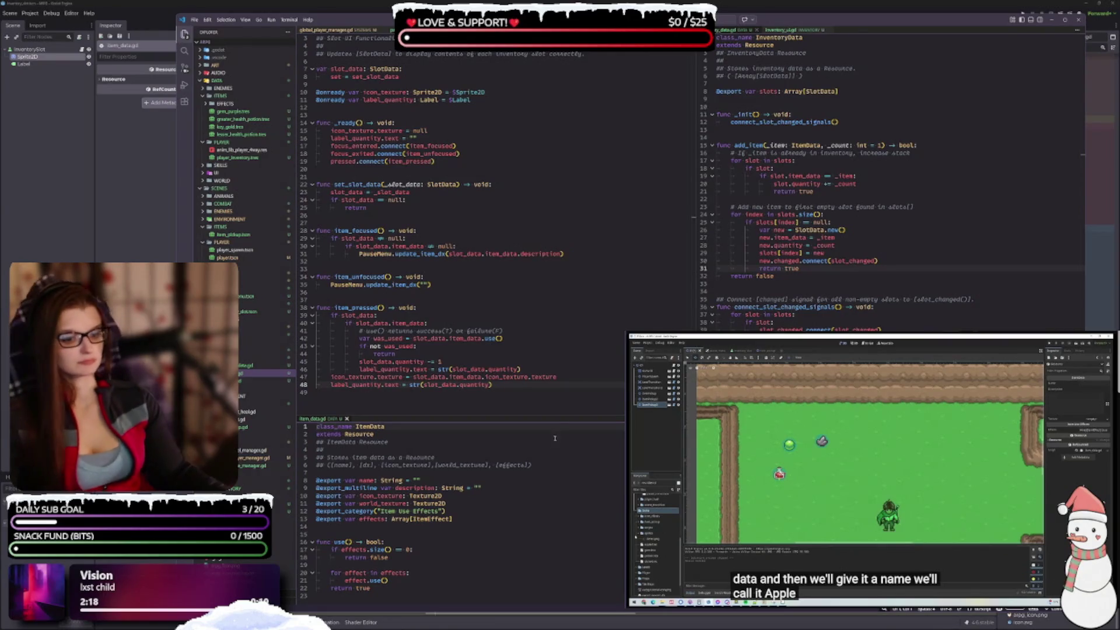
Step: Rename icon_texture to icon_sprite on line 10 and start a new line below label_quantity
mouse_move(429, 503)
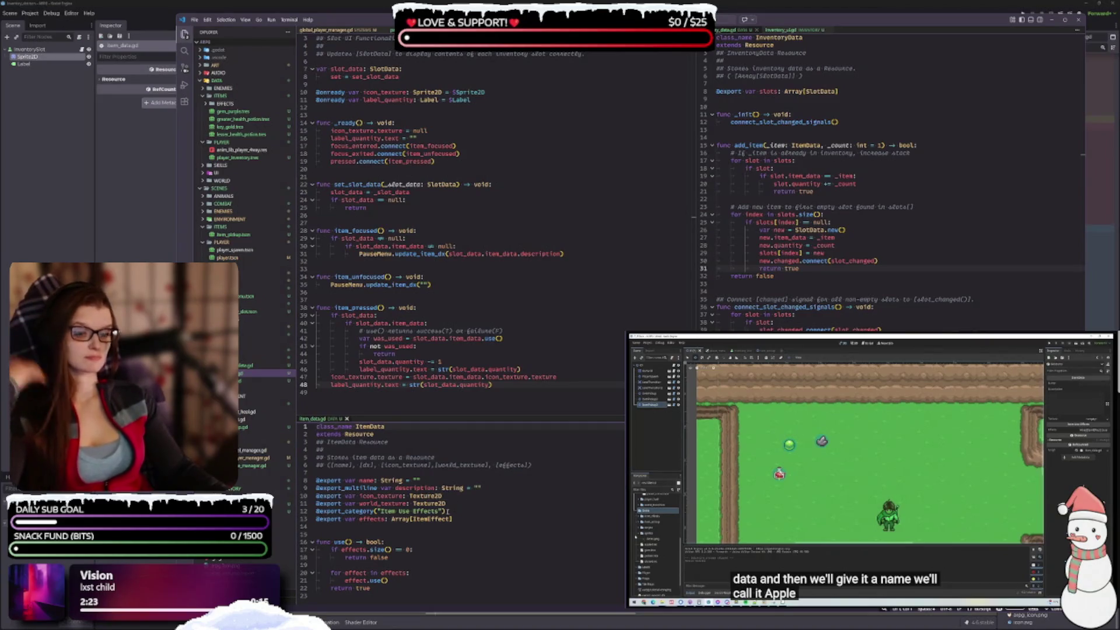
scroll(432, 220, "up", 1)
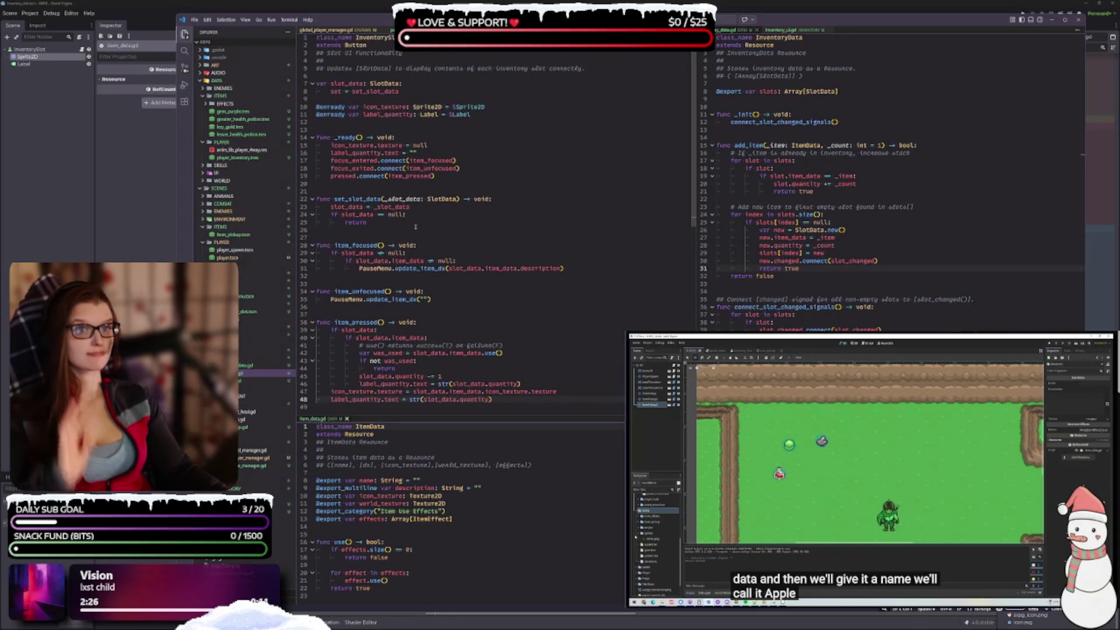
scroll(417, 228, "down", 1)
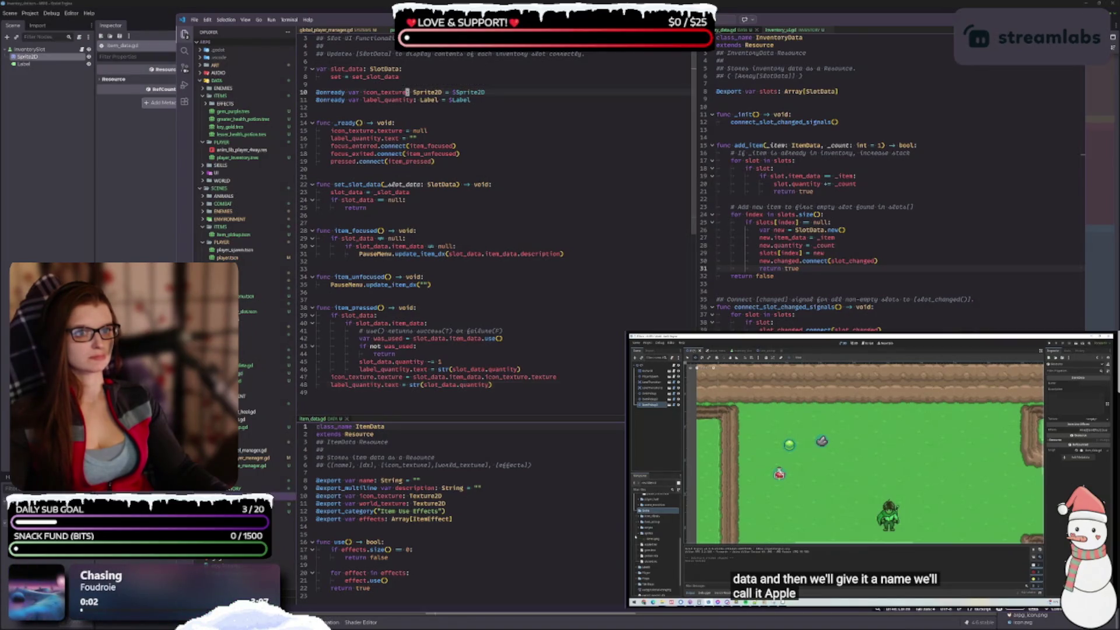
left_click(386, 93)
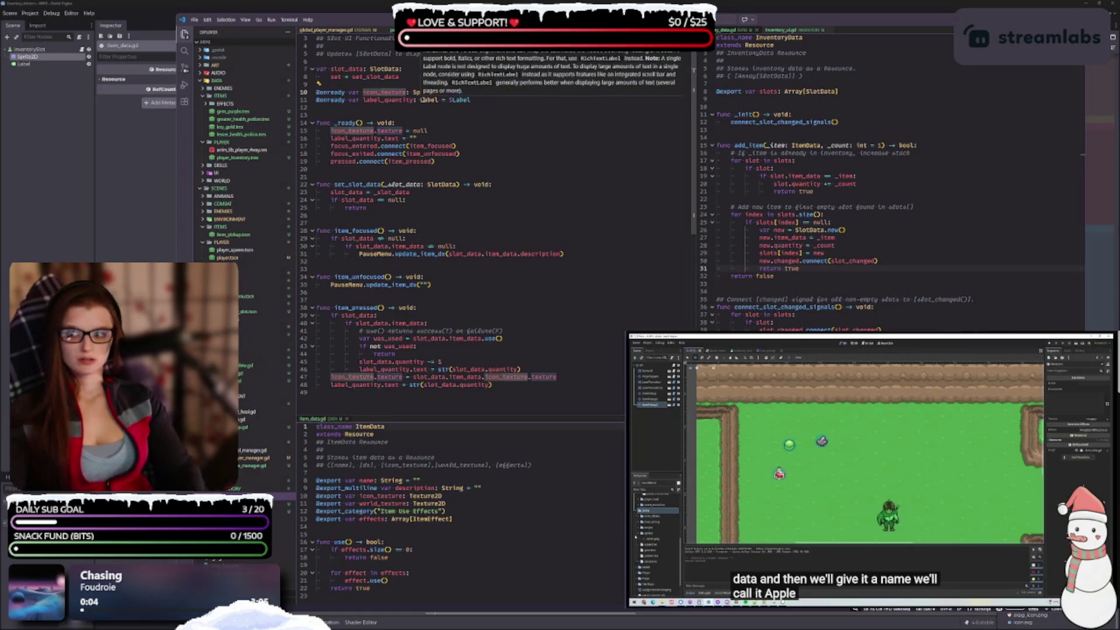
double_click(383, 92)
type("icon_sprite")
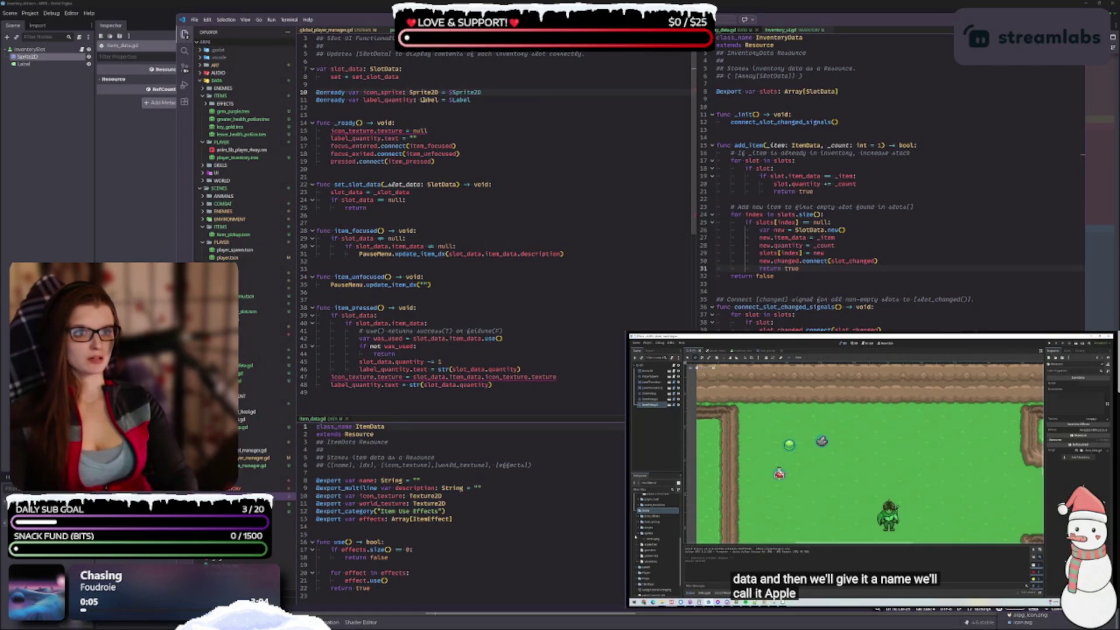
left_click(487, 99)
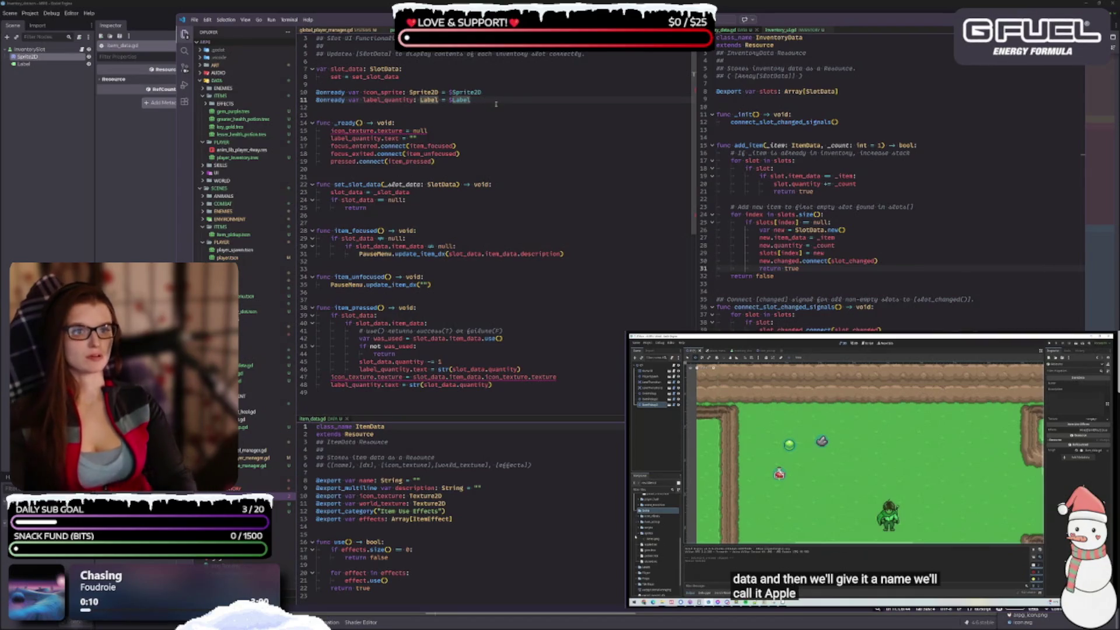
key("Return")
key("Return")
type("var")
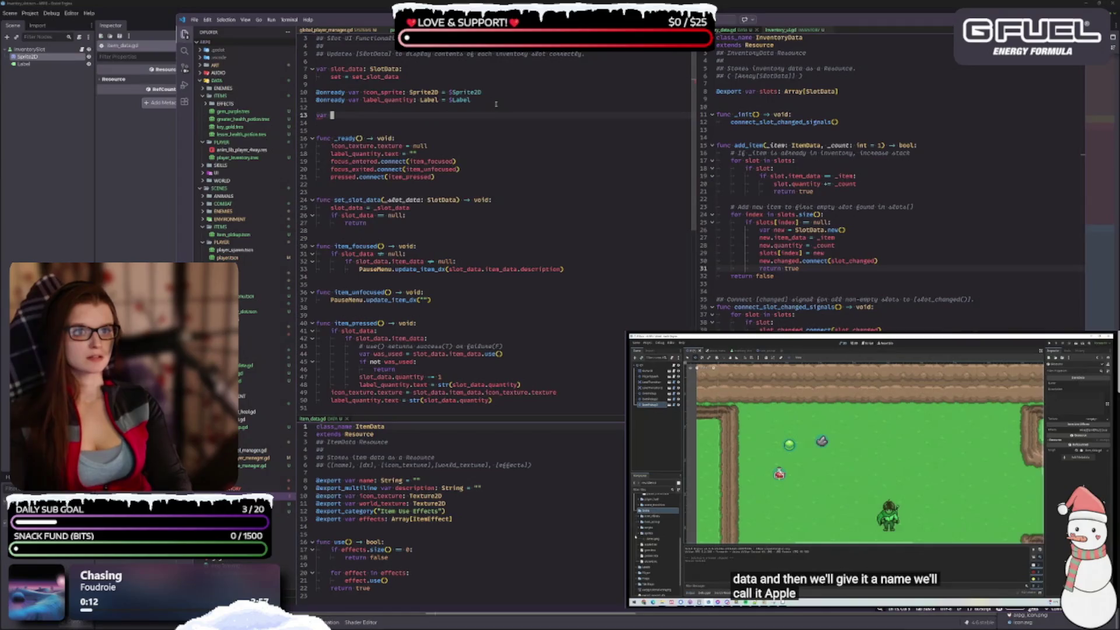
Step: Declare var icon_texture: Texture2D = icon_sprite.texture on the new line
type("s")
type("ar")
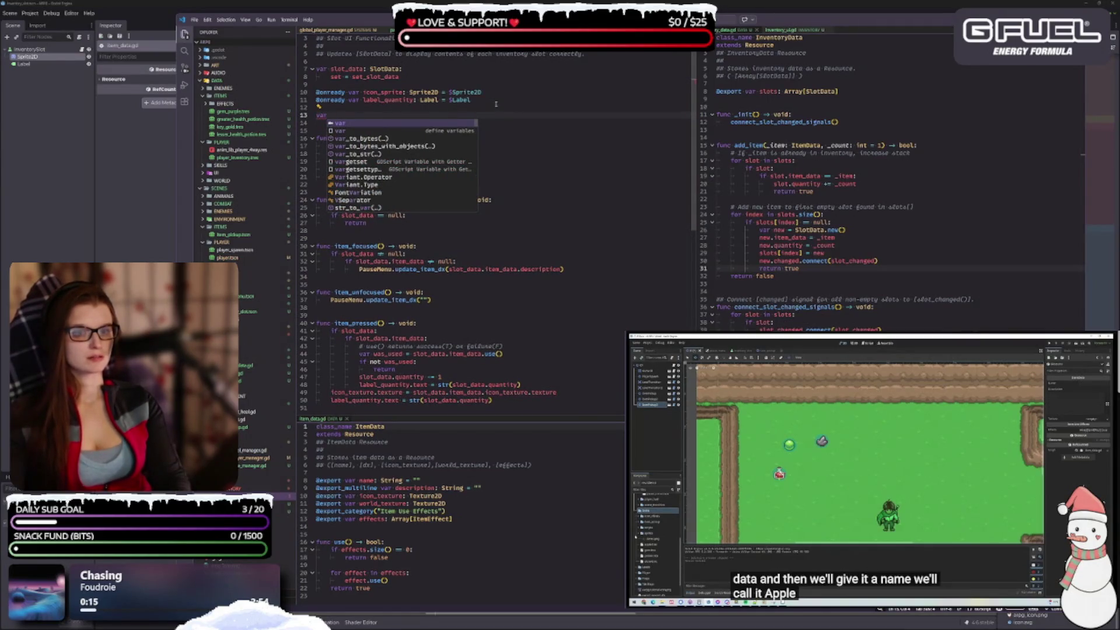
type(" icon_t")
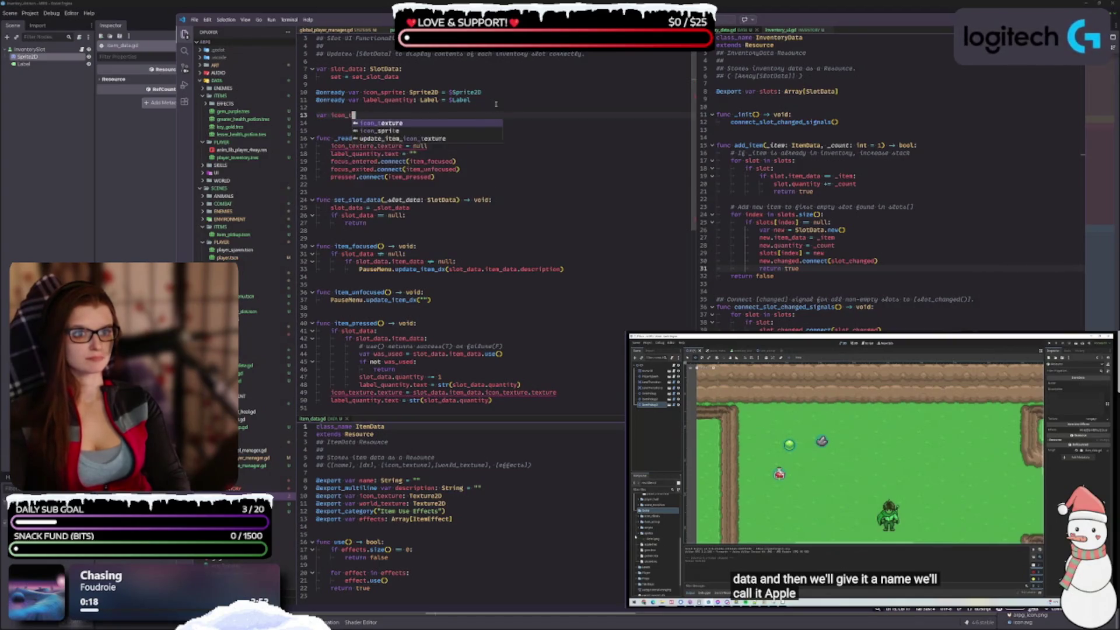
type("exture: Textu")
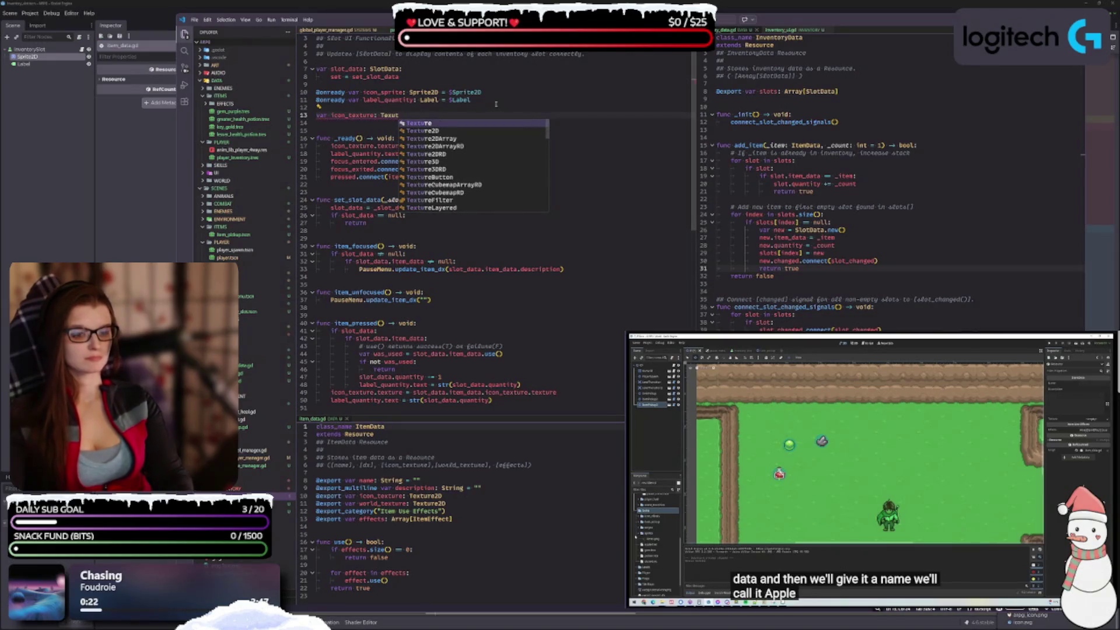
key("Down")
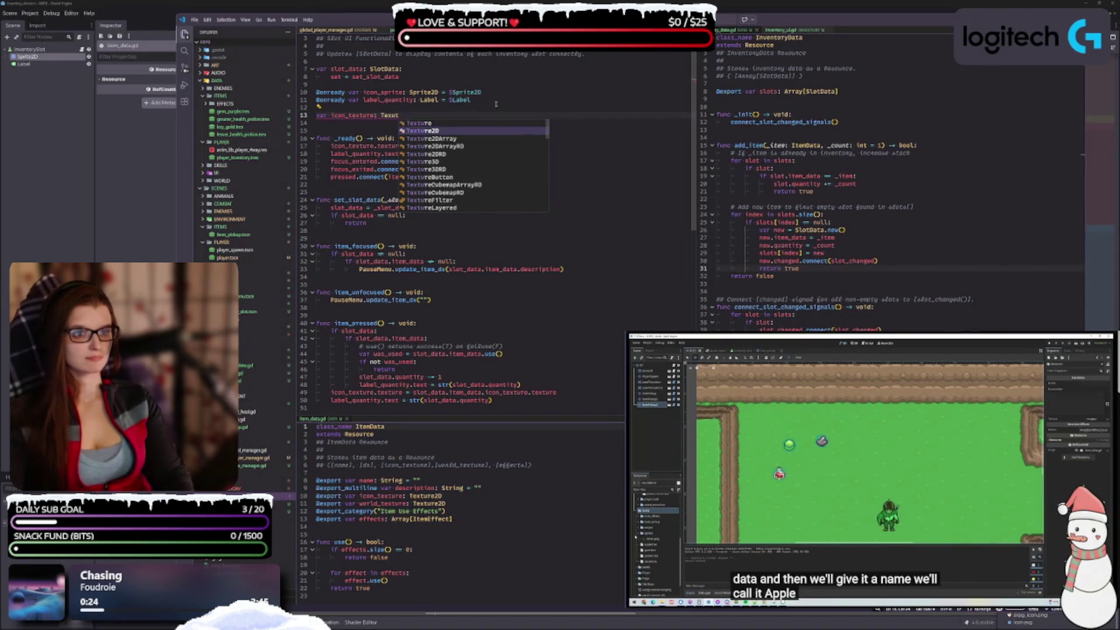
key("Return")
type("=")
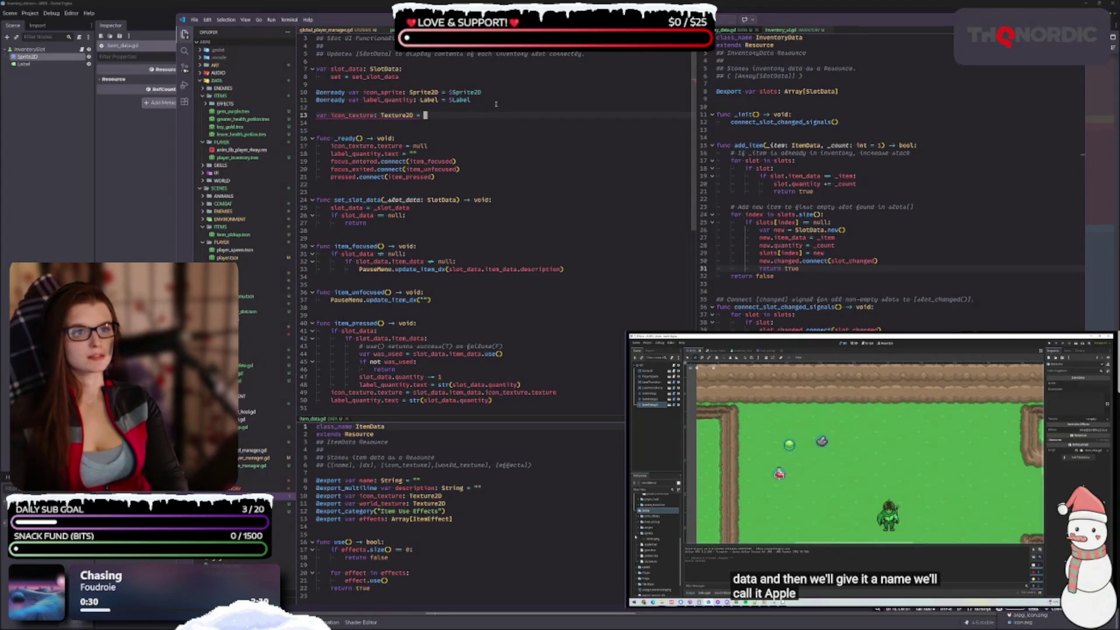
type(" icon")
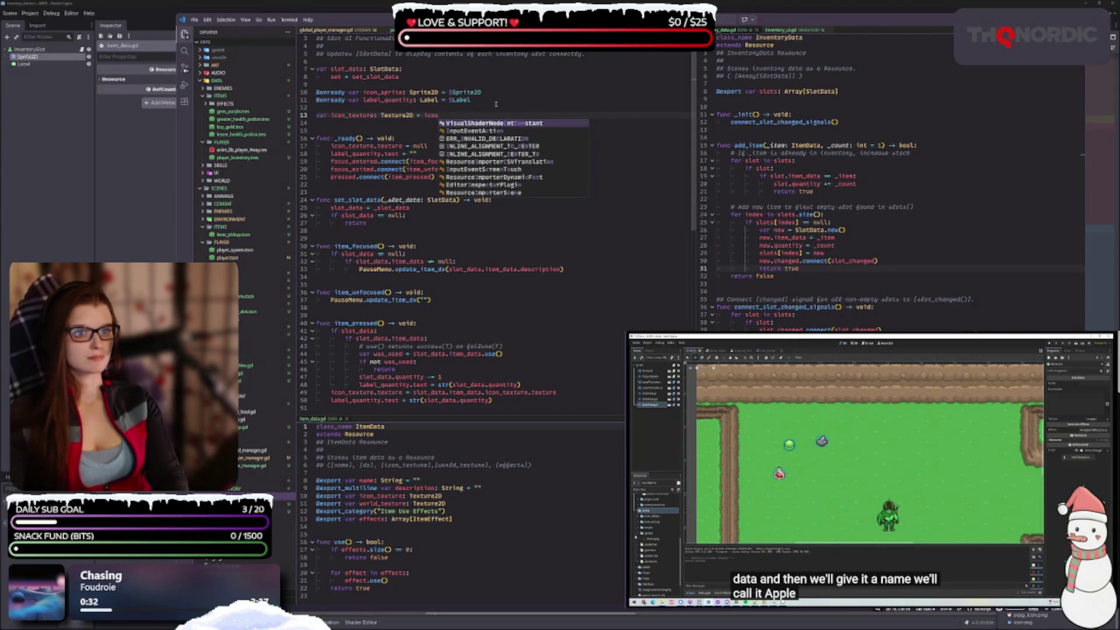
type("_sprite")
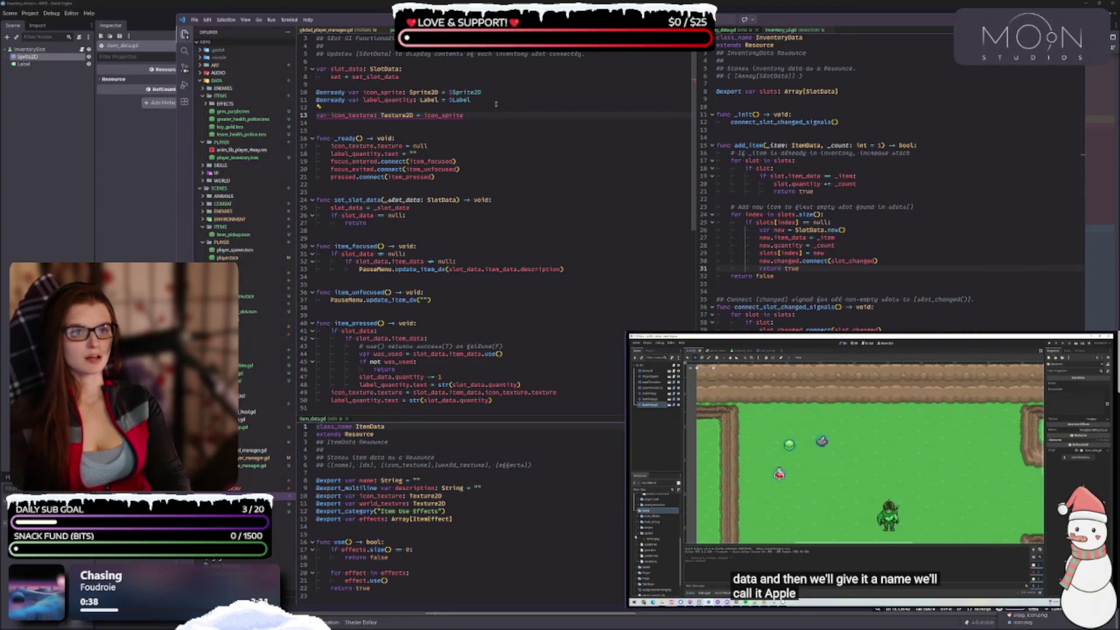
type(".te")
key("Return")
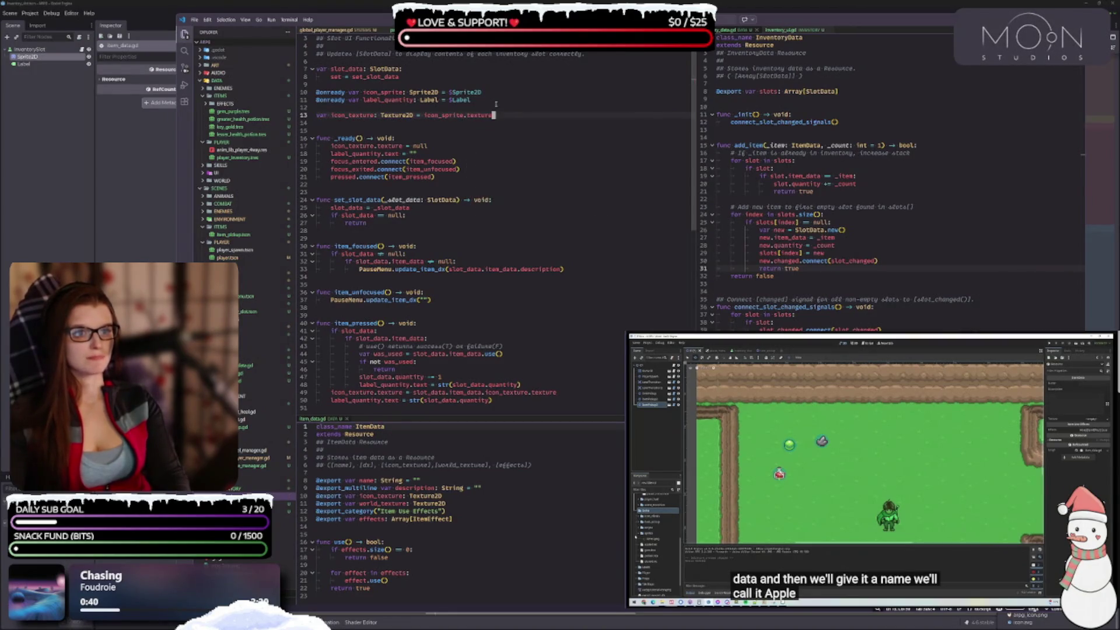
Step: Move the icon_texture declaration up beneath the slot_data setter with Alt+Up
key("alt+Up")
key("alt+Up")
key("alt+Up")
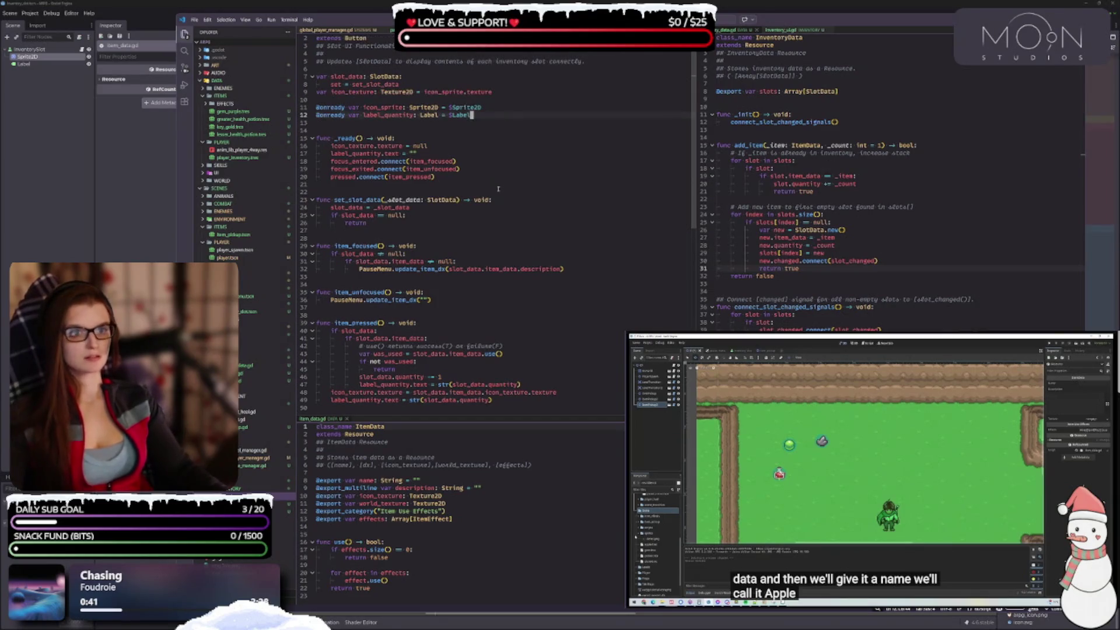
scroll(429, 173, "up", 1)
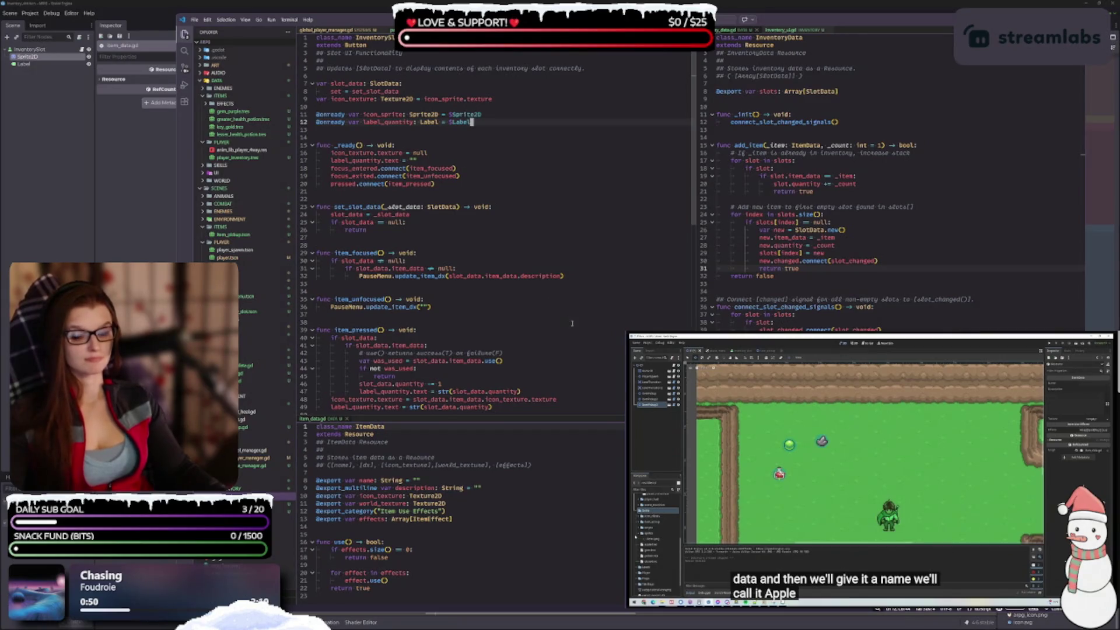
scroll(543, 290, "down", 2)
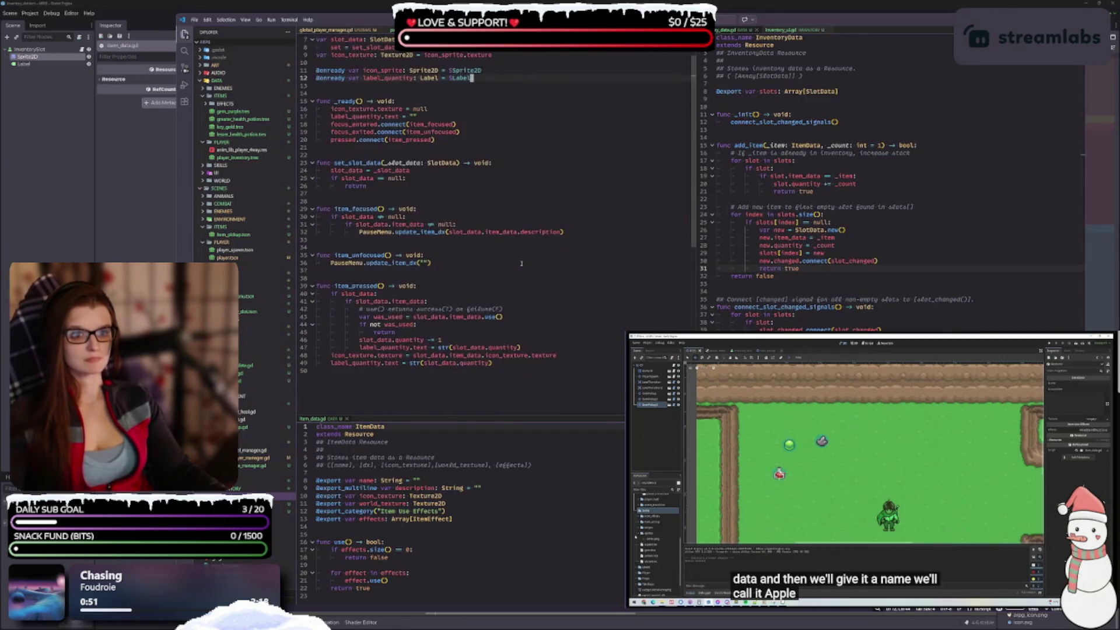
Step: Remove the trailing .texture from the icon_texture assignment on line 48
scroll(522, 263, "up", 2)
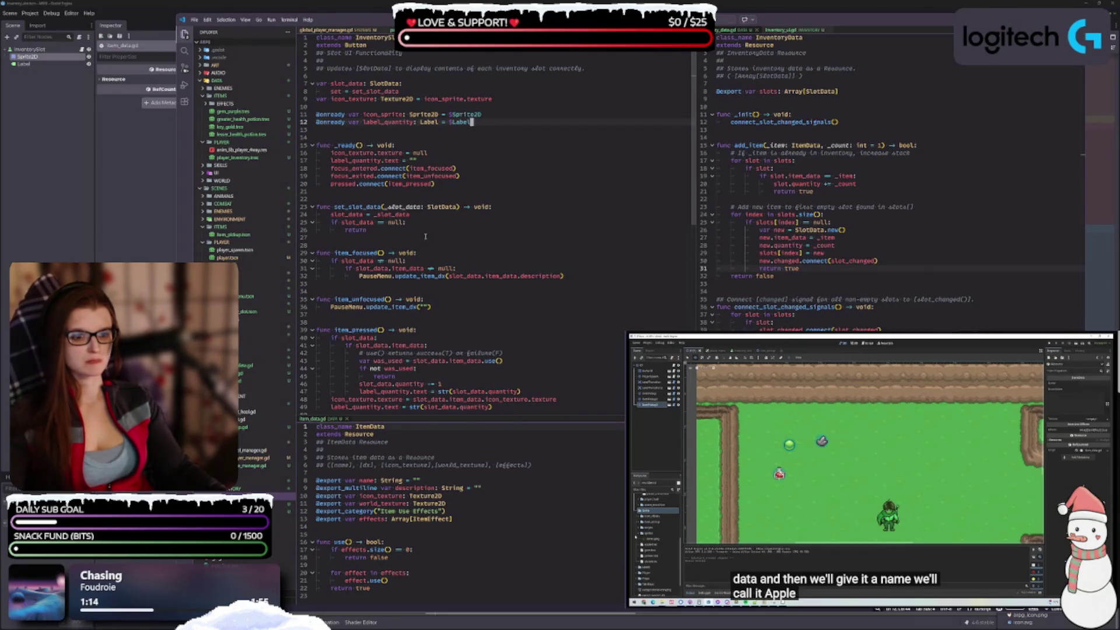
left_click(406, 399)
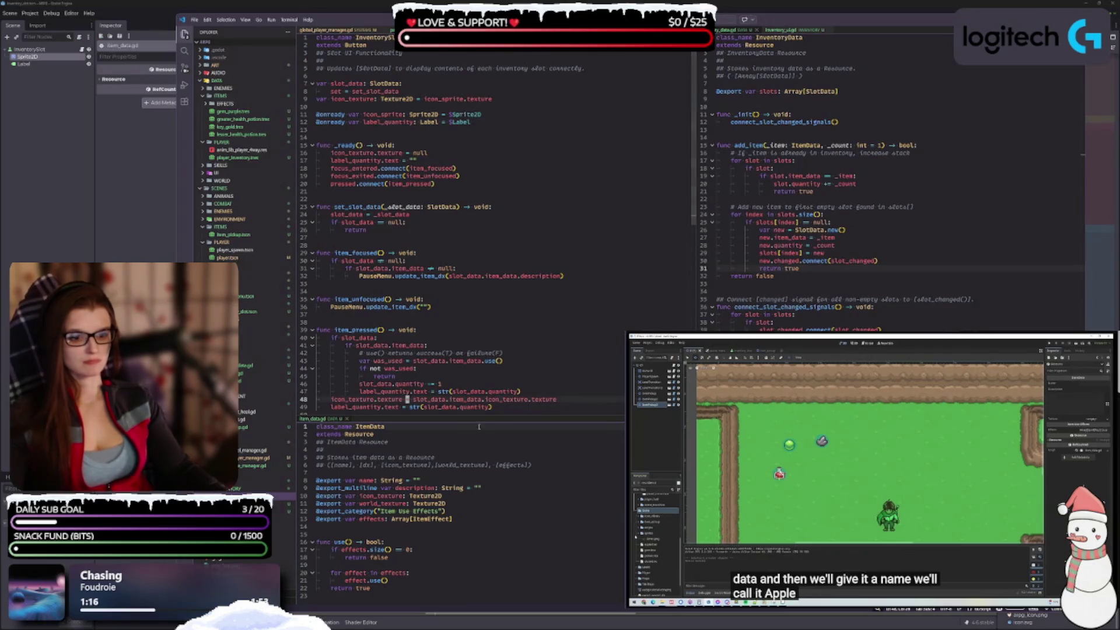
key("BackSpace")
key("BackSpace")
key("BackSpace")
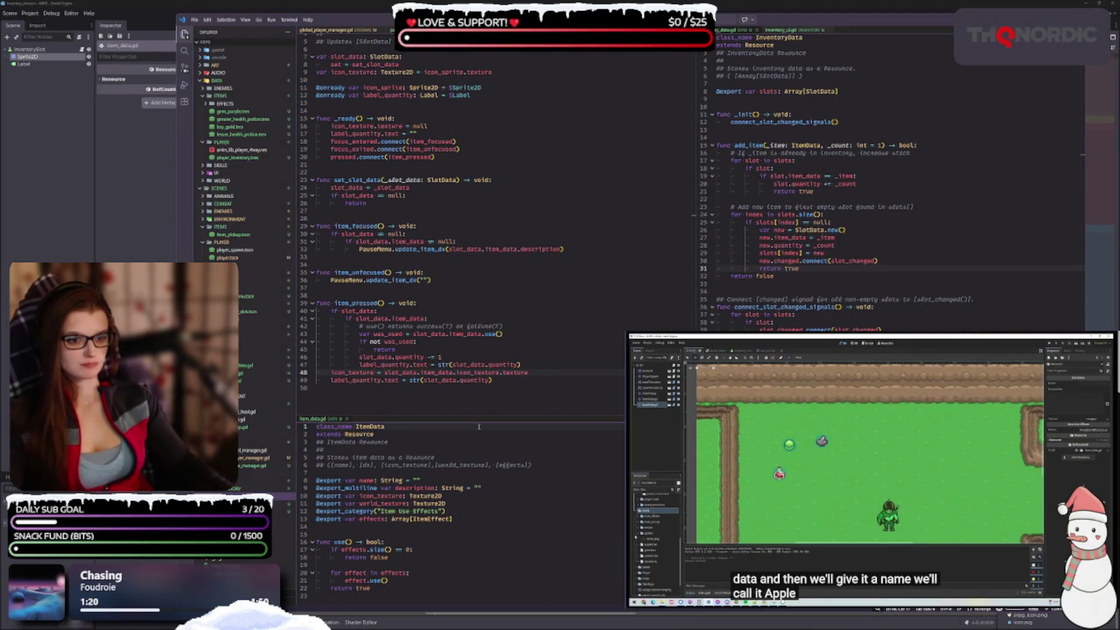
left_click(540, 373)
key("BackSpace")
key("BackSpace")
key("BackSpace")
Step: Add 'icon_sprite.texture = icon_texture' on a new line after line 48
left_click(508, 381)
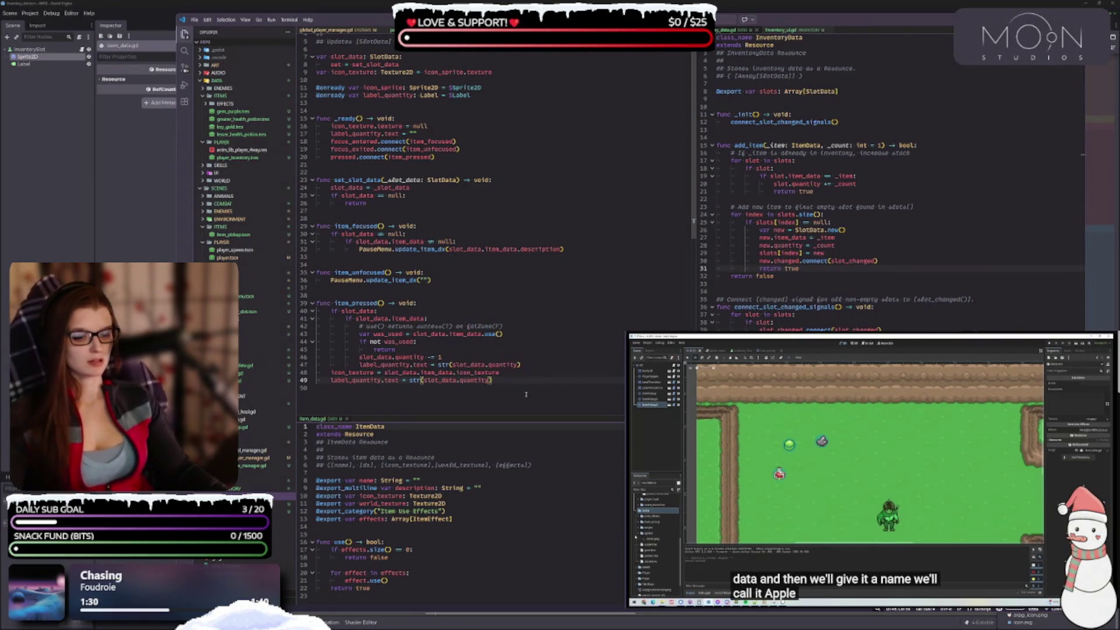
scroll(510, 373, "down", 2)
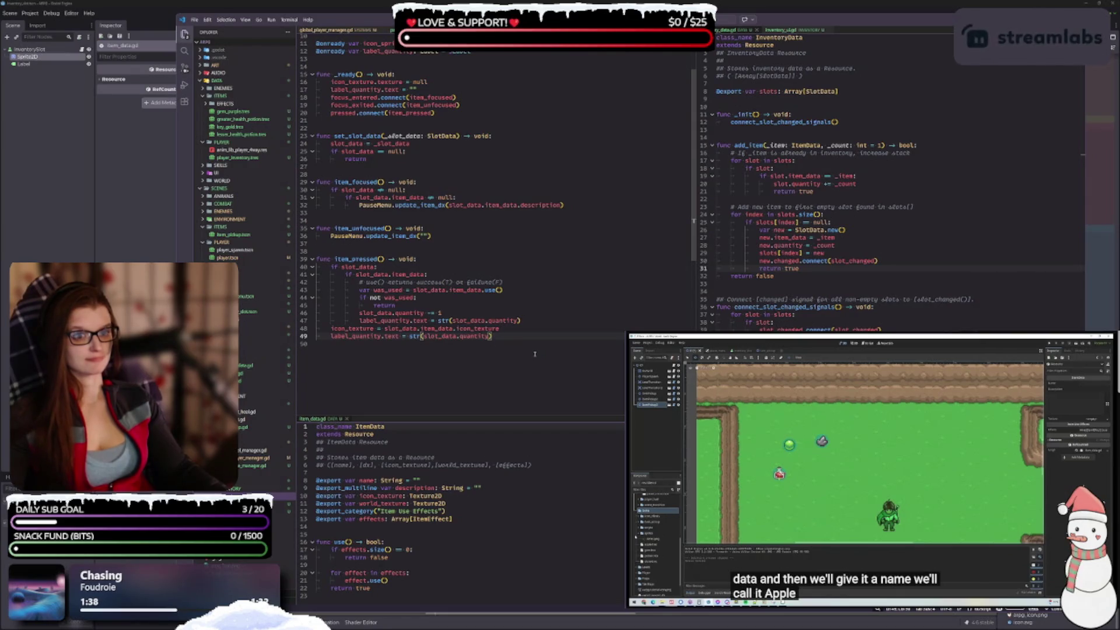
scroll(531, 350, "up", 3)
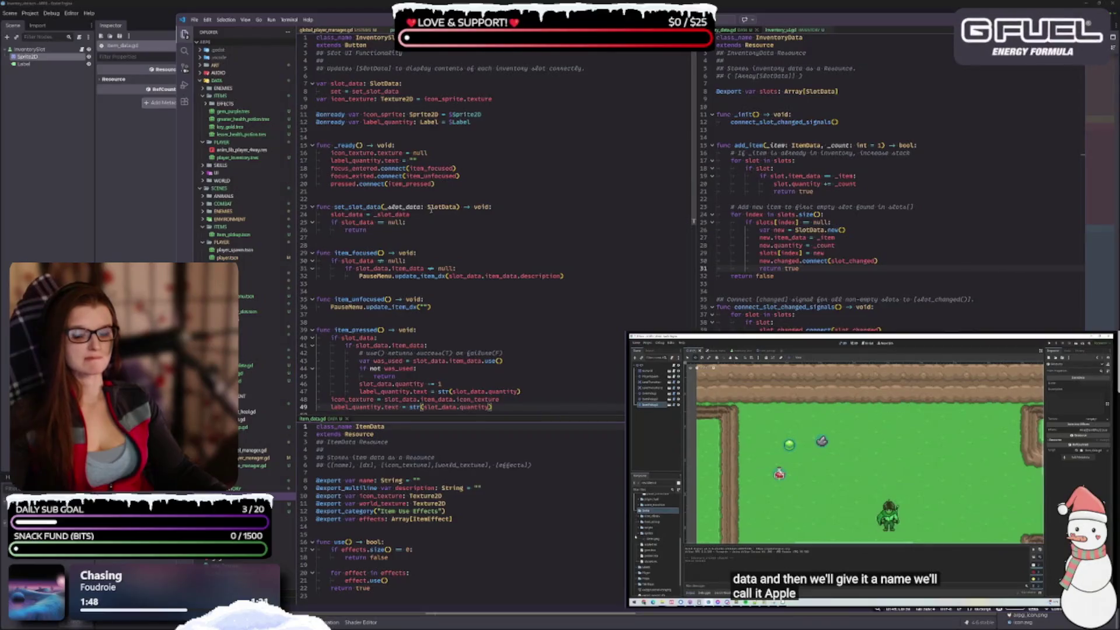
mouse_move(434, 207)
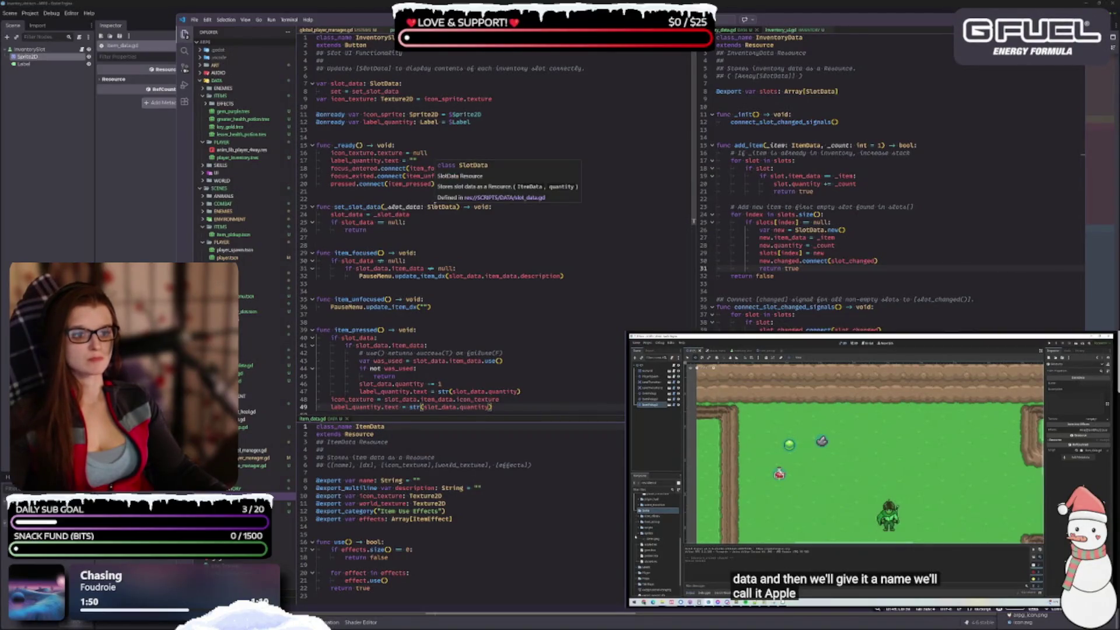
scroll(438, 209, "down", 3)
scroll(448, 215, "up", 2)
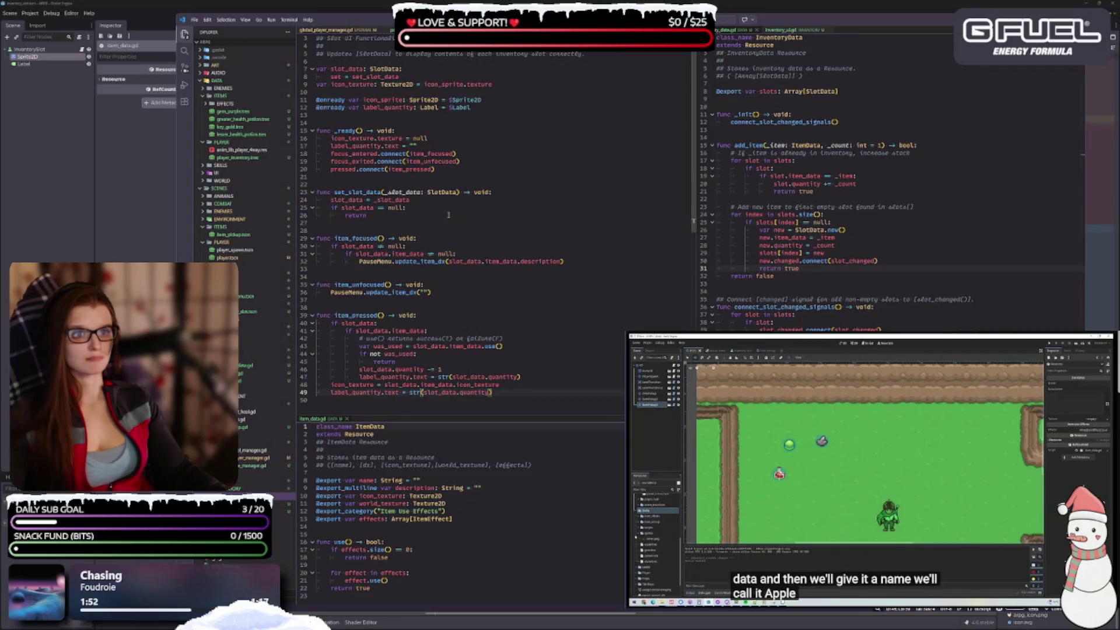
mouse_move(366, 395)
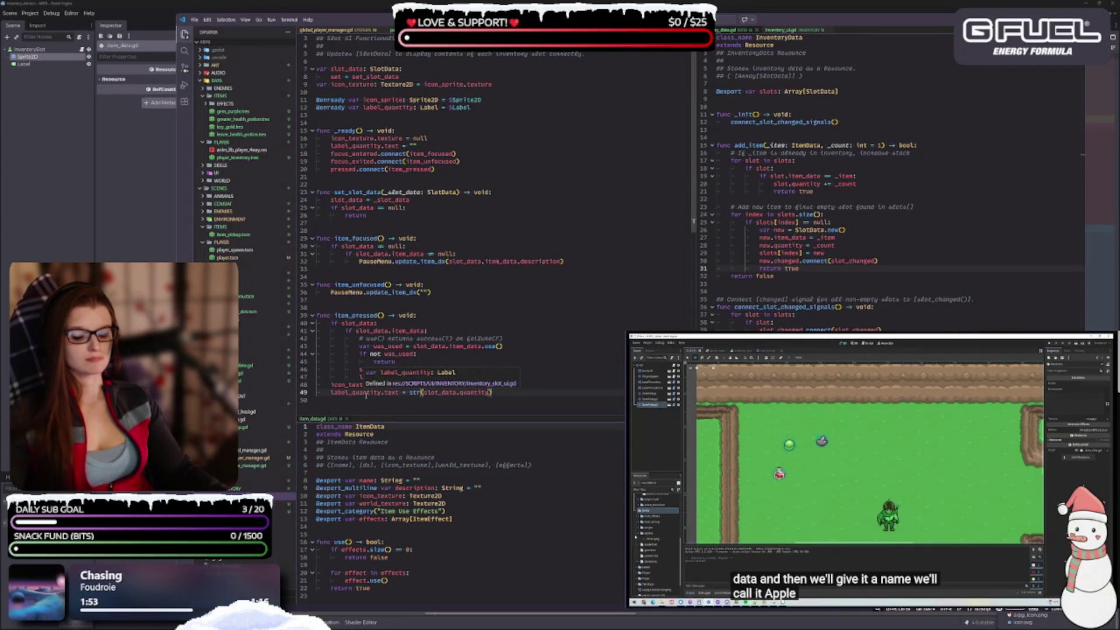
left_click(525, 378)
key("Down")
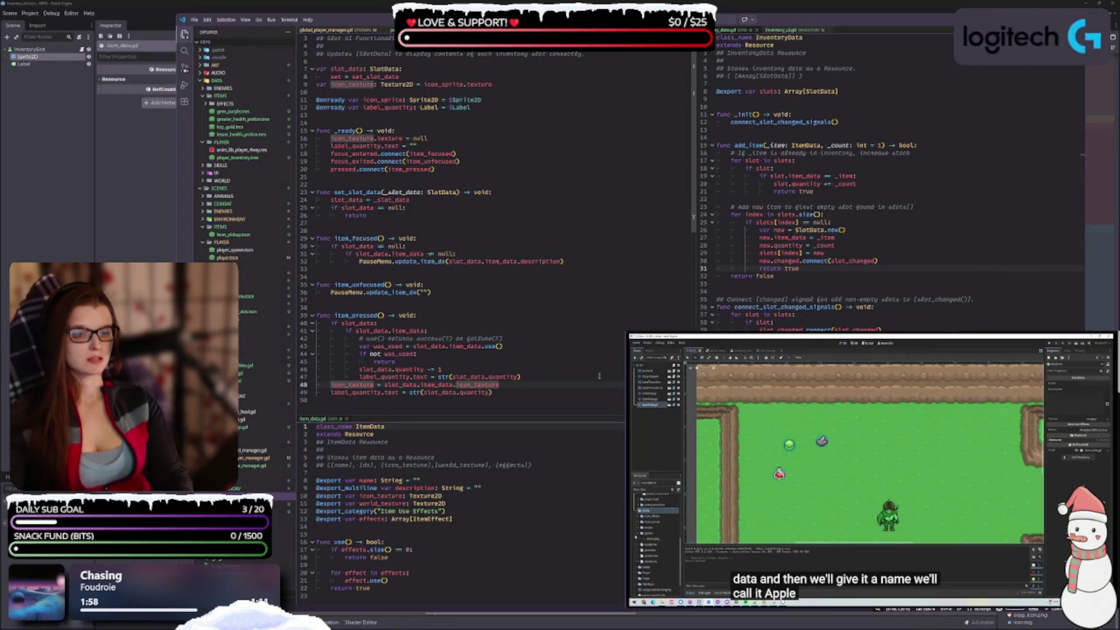
key("Return")
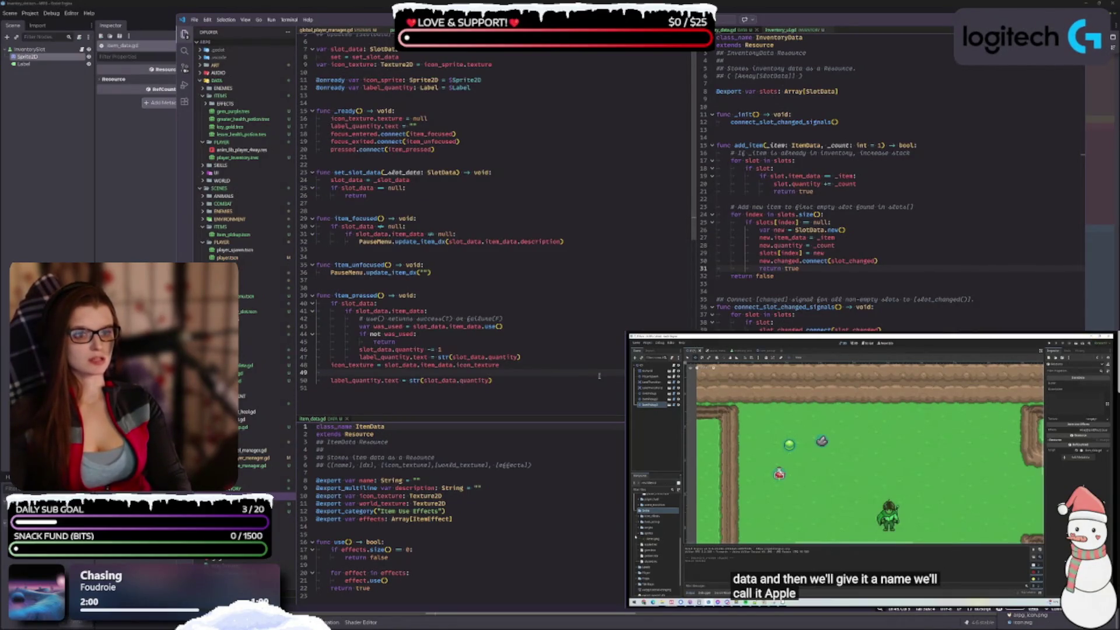
type("icon")
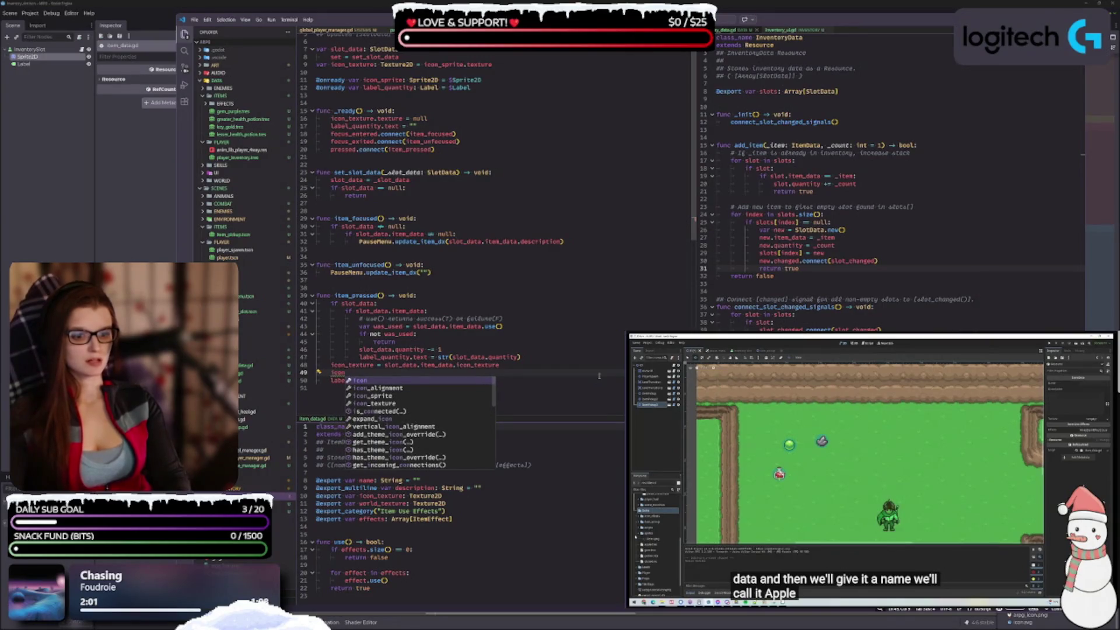
type("_sprite.")
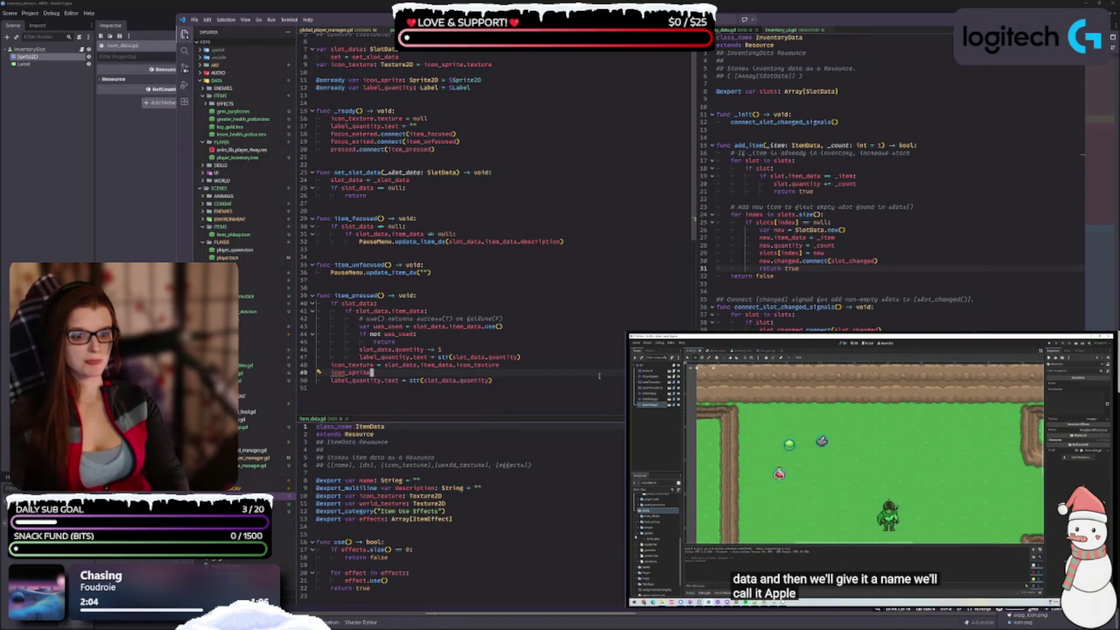
type("texture = ")
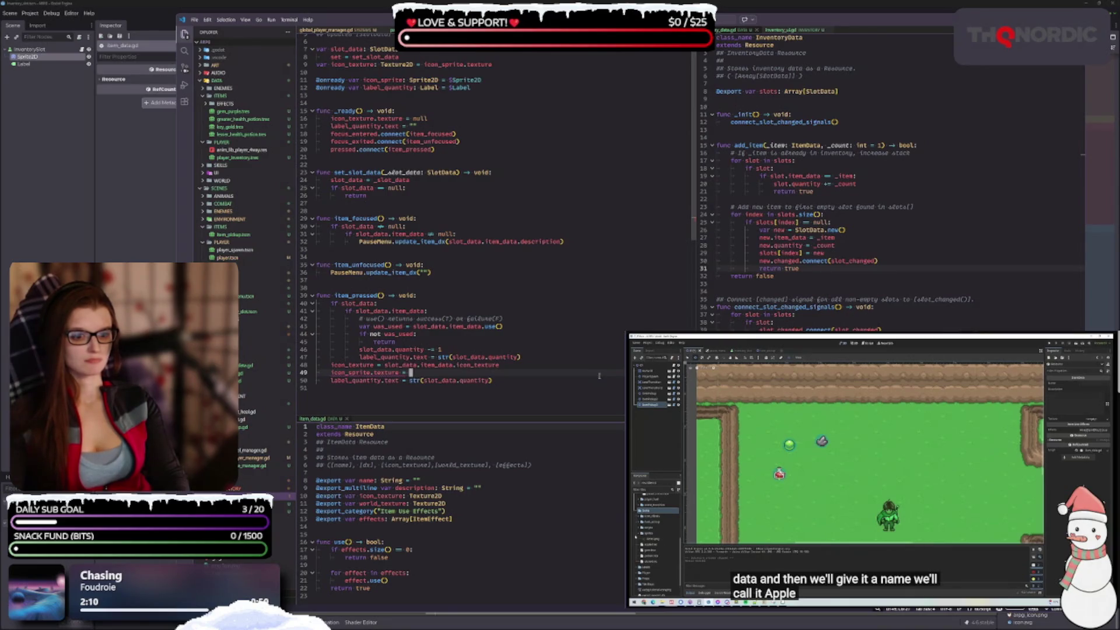
type("icon_texture")
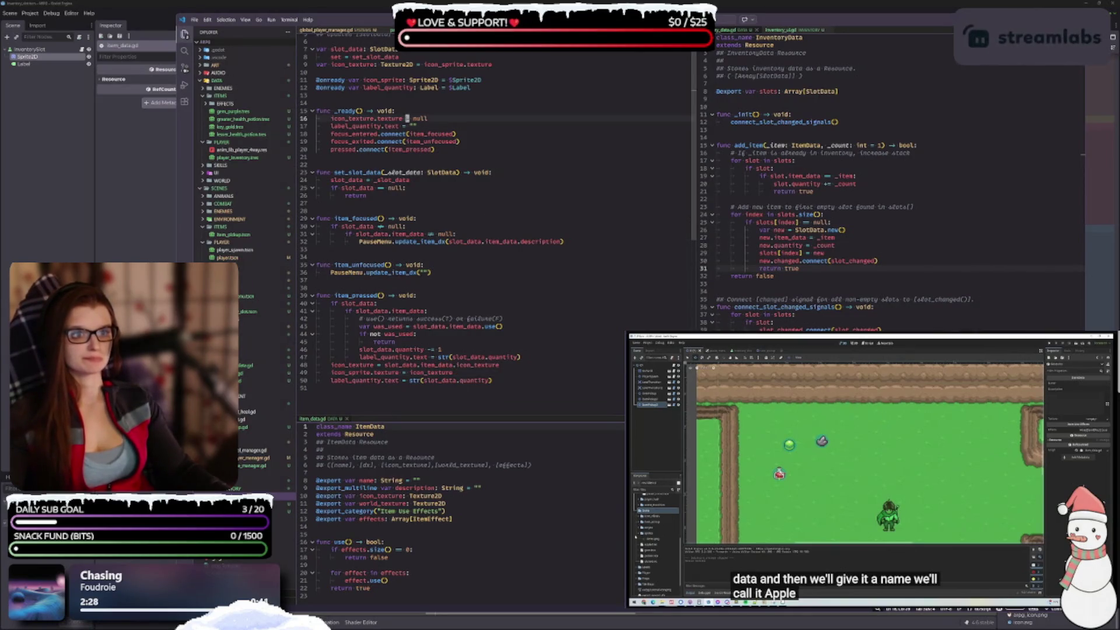
Step: Delete .texture on line 16 so icon_texture itself is reset to null
left_click(393, 119)
key("BackSpace")
key("BackSpace")
key("BackSpace")
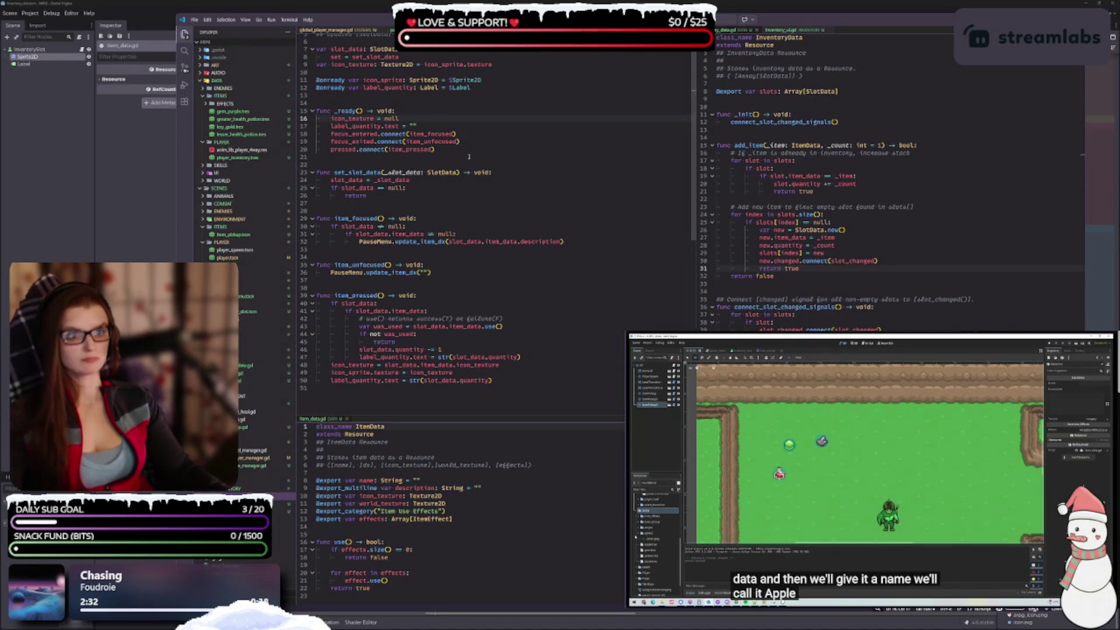
left_click(443, 150)
scroll(520, 249, "up", 2)
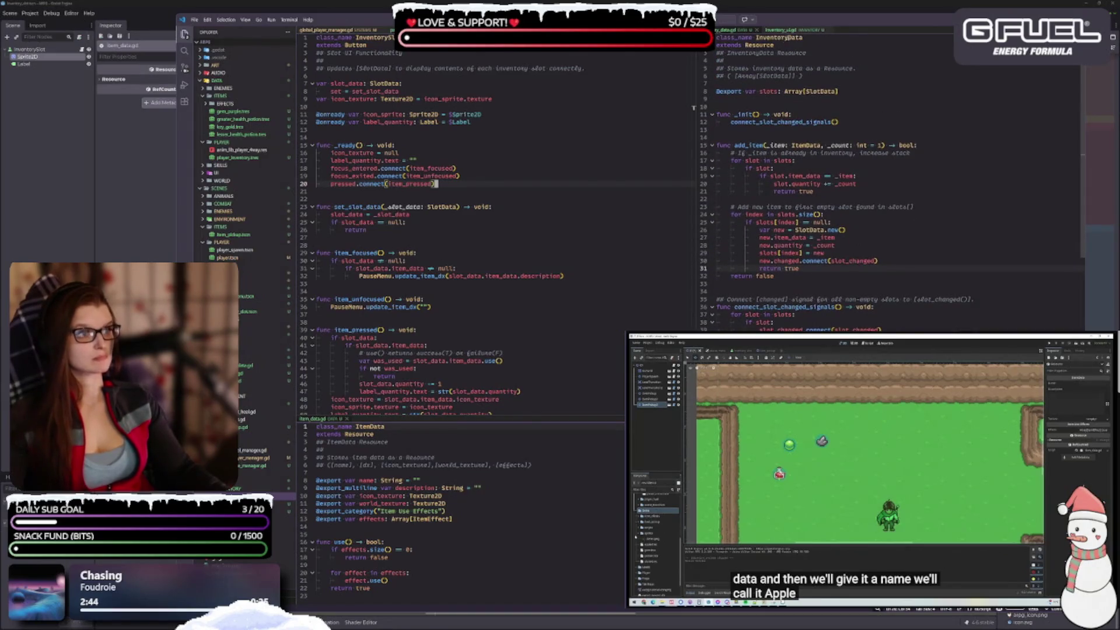
Step: Look over inventory_ui.gd and the item pickup script's $Sprite2D reference
left_click(788, 32)
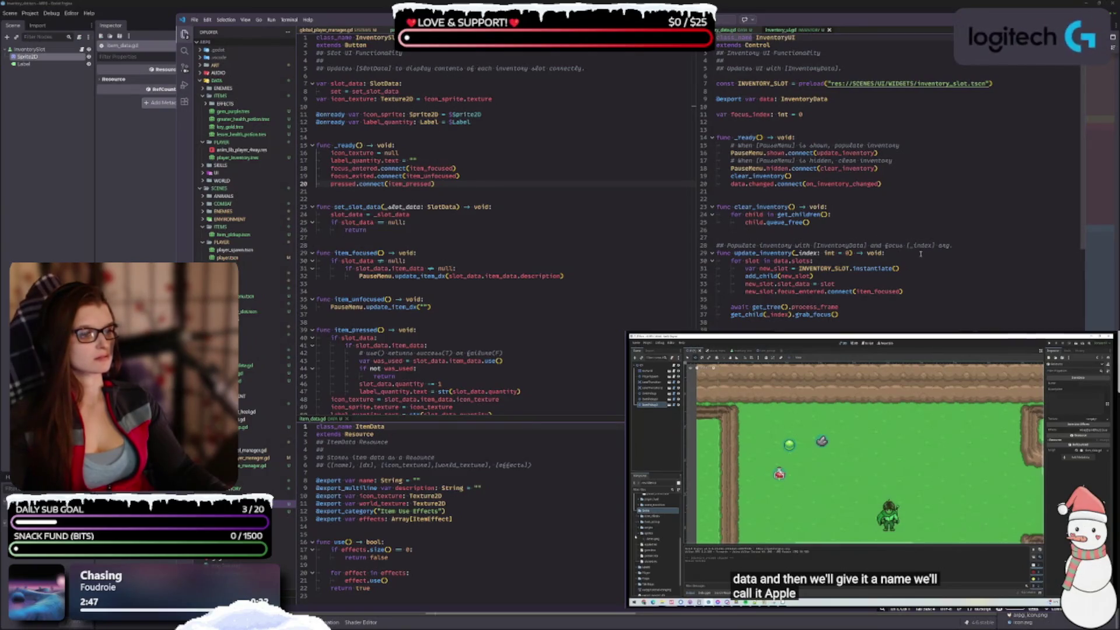
scroll(898, 245, "down", 2)
scroll(880, 234, "up", 2)
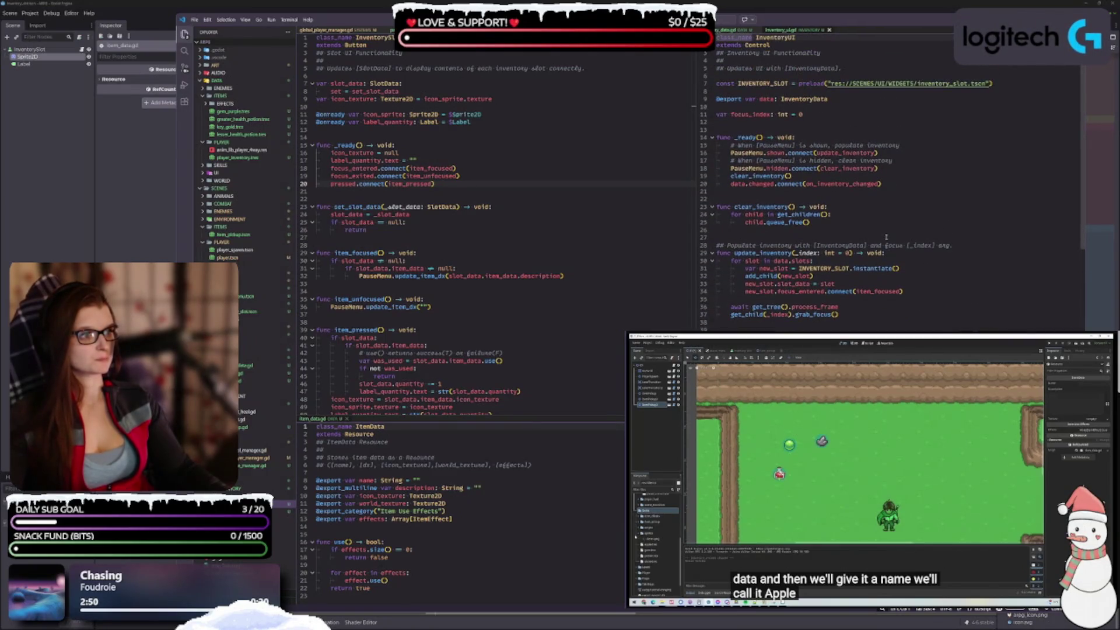
key("ctrl+Tab")
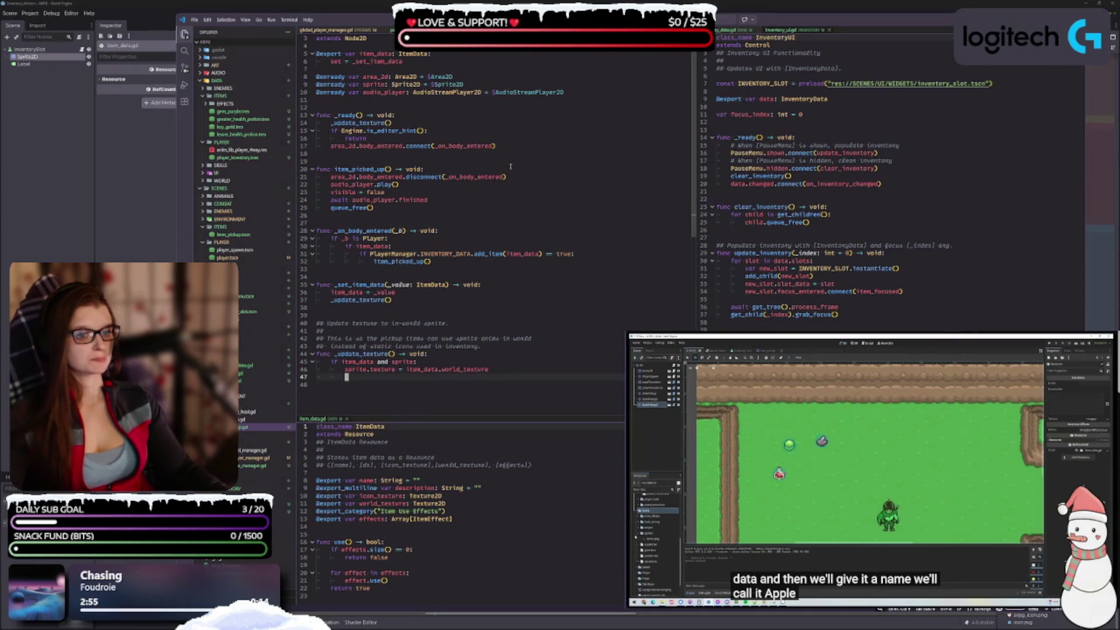
mouse_move(428, 77)
left_mouse_down()
mouse_move(478, 81)
mouse_move(429, 85)
left_mouse_up()
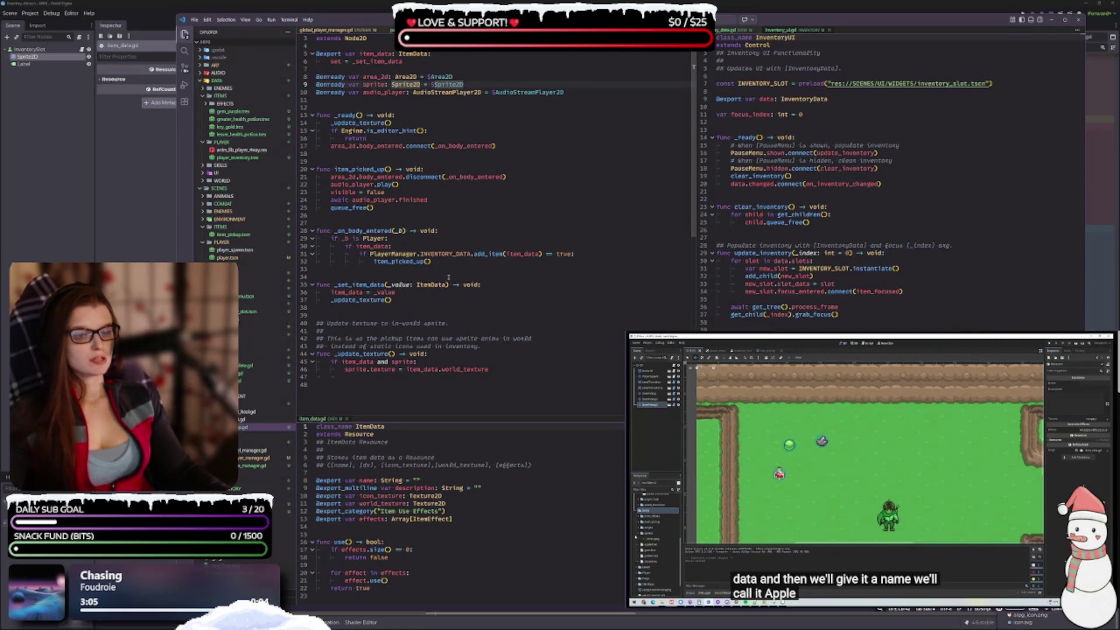
Step: Edit the end of line 46 after world_texture in the item pickup script
left_click(425, 361)
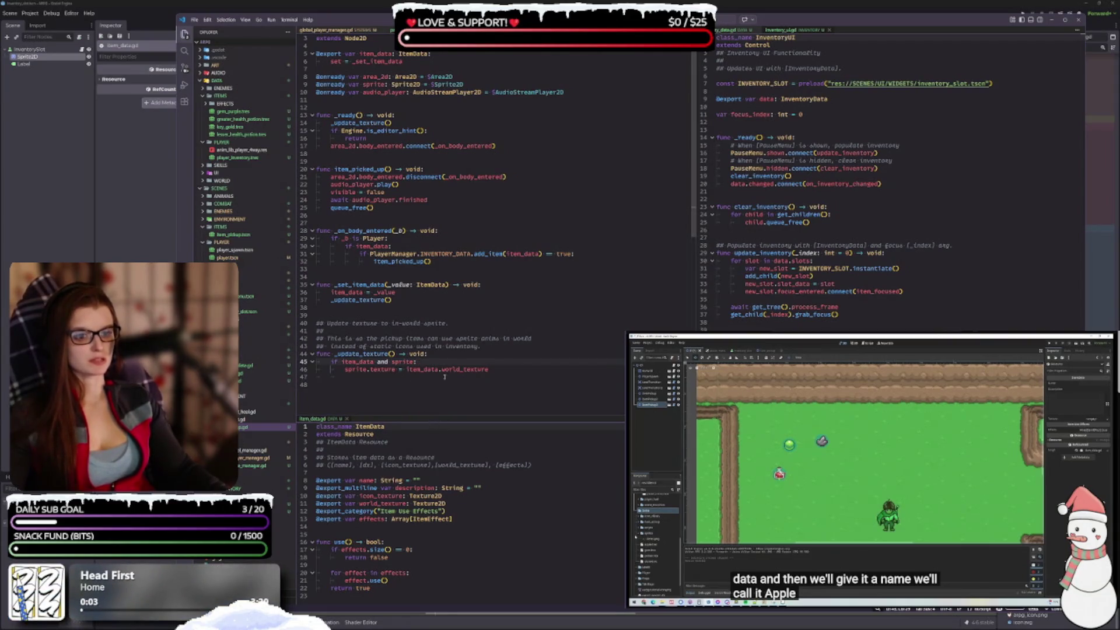
double_click(488, 369)
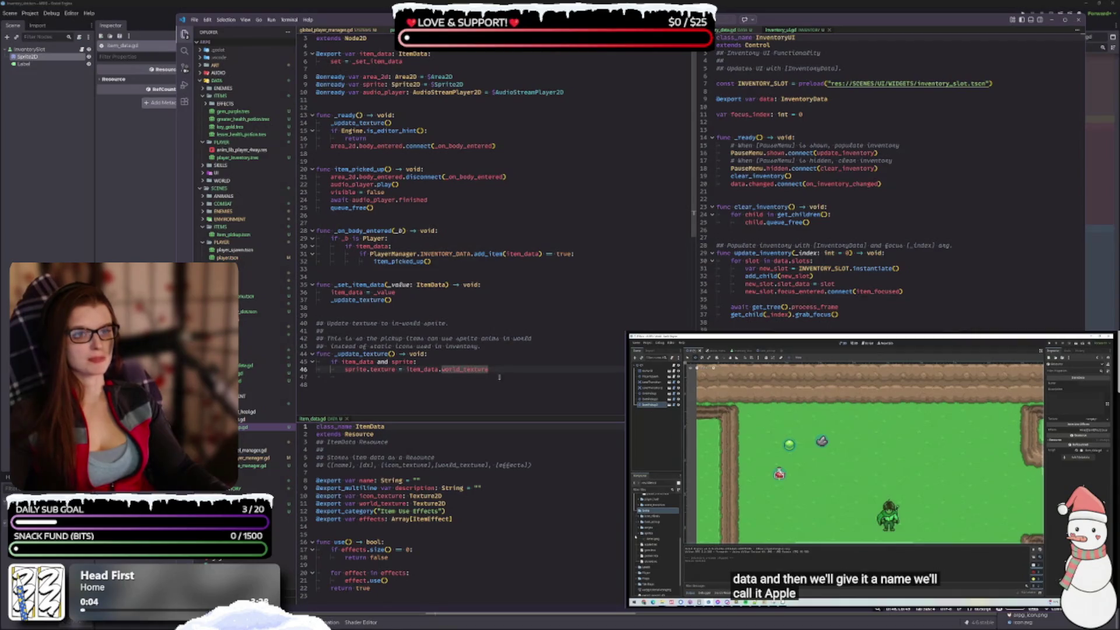
key("End")
key("Delete")
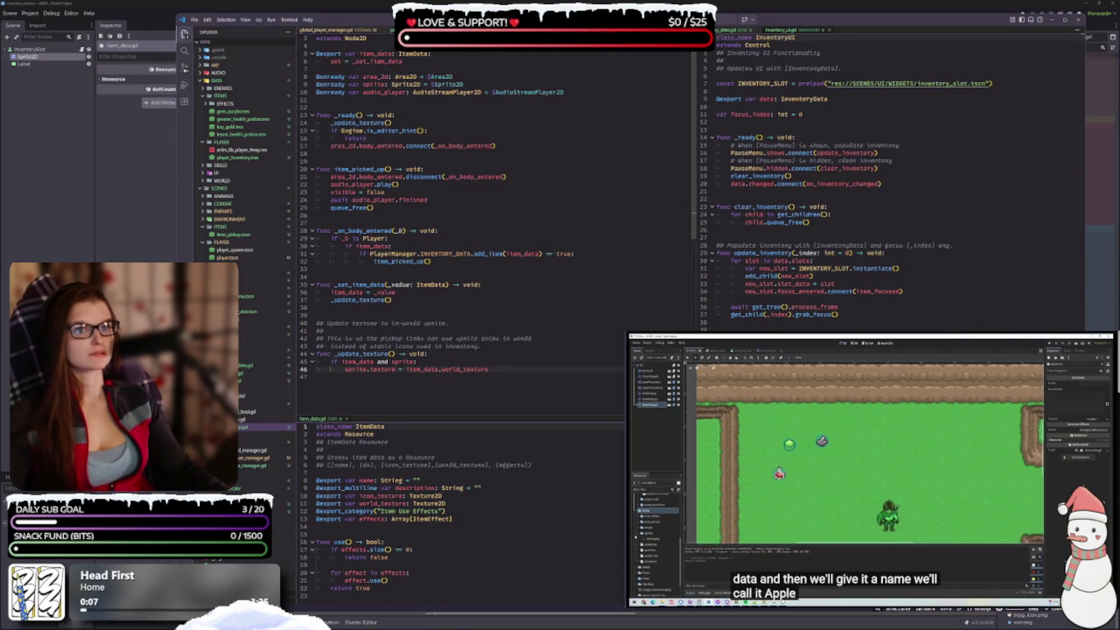
Step: Check the pause menu's update_item_icon_texture and the player manager script, then return to Godot
key("ctrl+Tab")
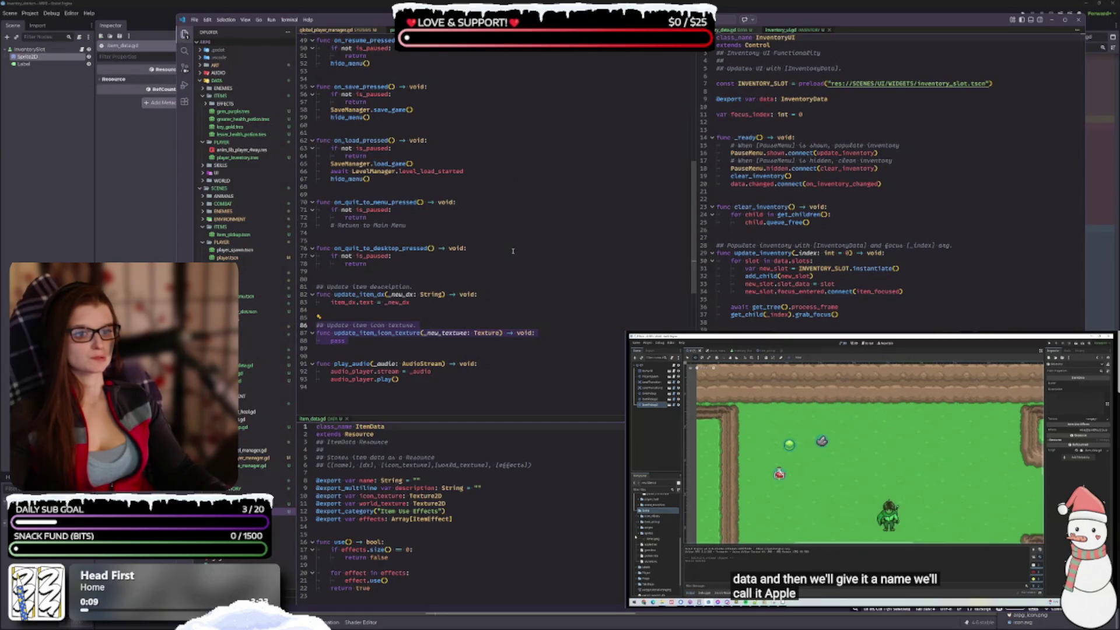
scroll(510, 253, "up", 15)
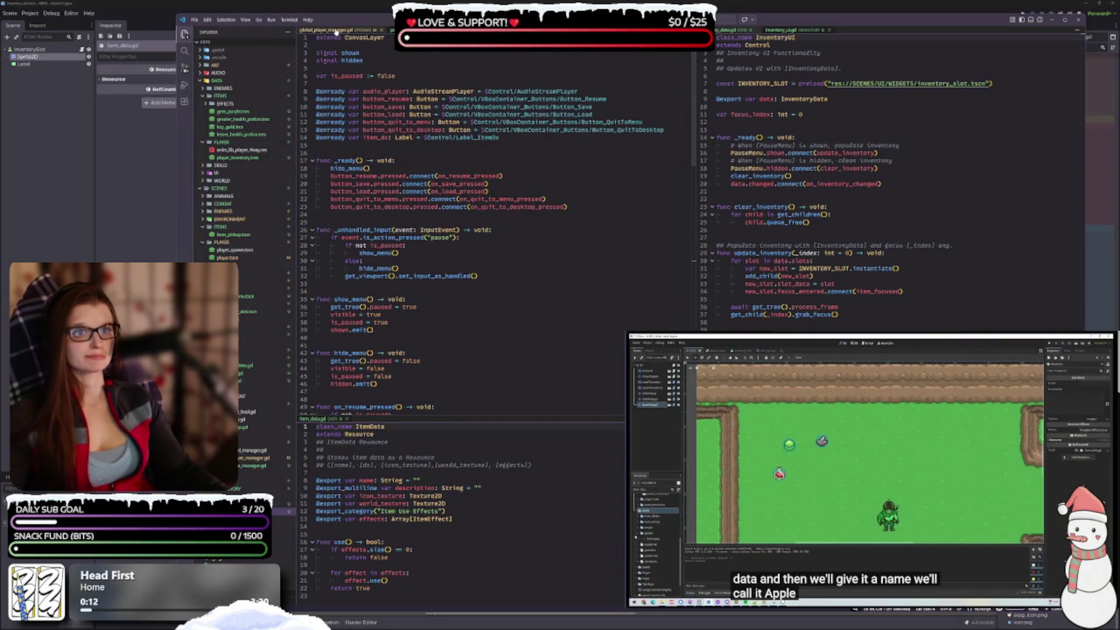
key("ctrl+Tab")
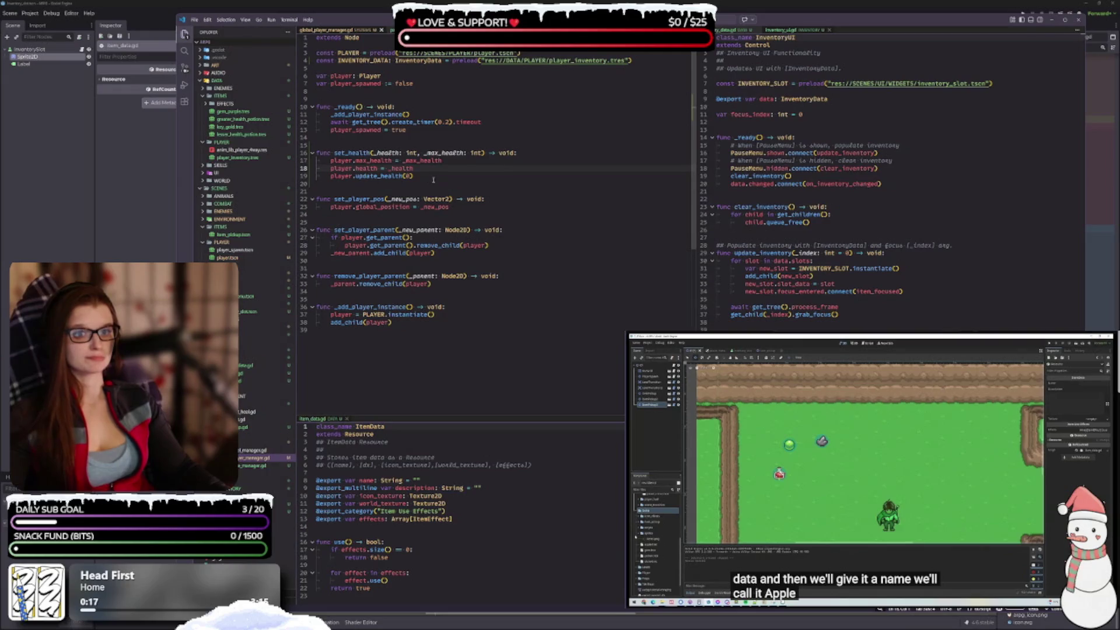
key("alt+Tab")
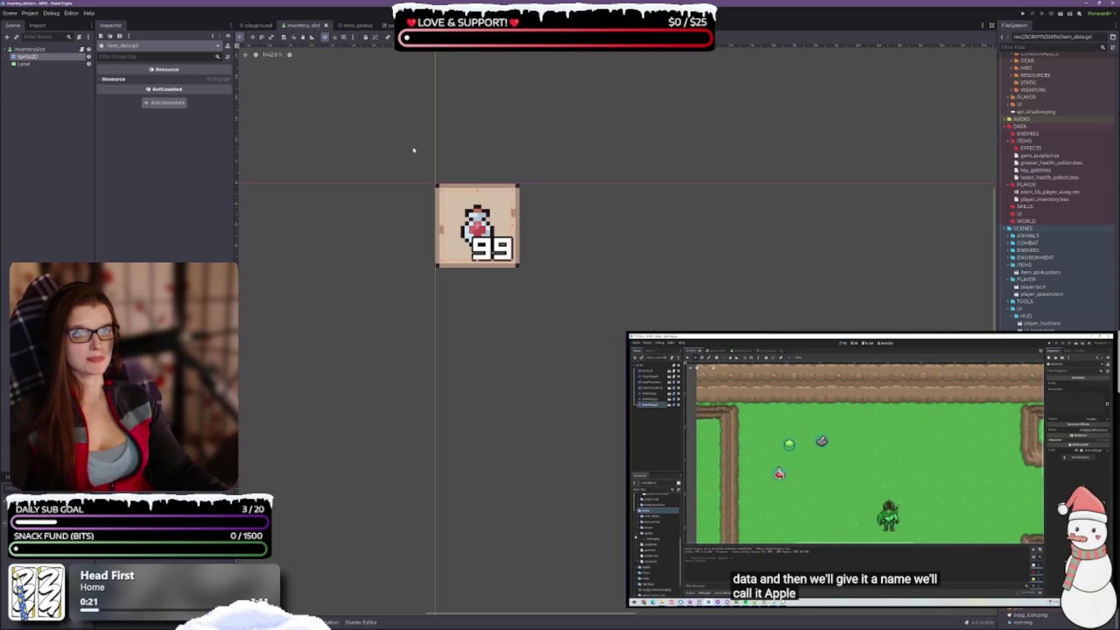
Step: Open the playground level and inspect the item data of ItemPickup3 and ItemPickup4
left_click(352, 24)
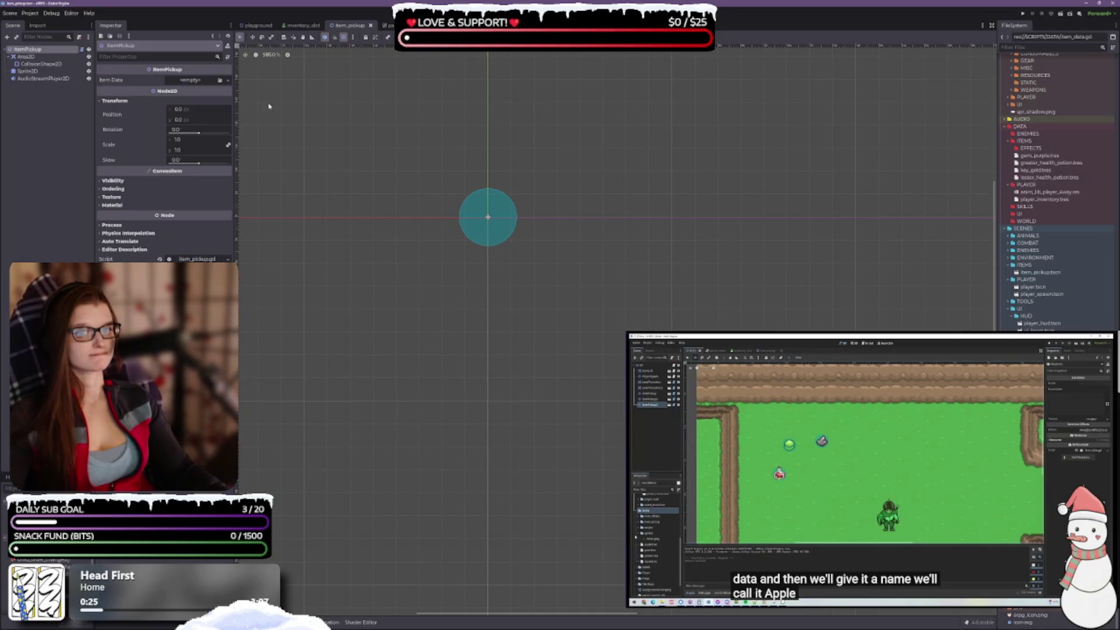
left_click(259, 25)
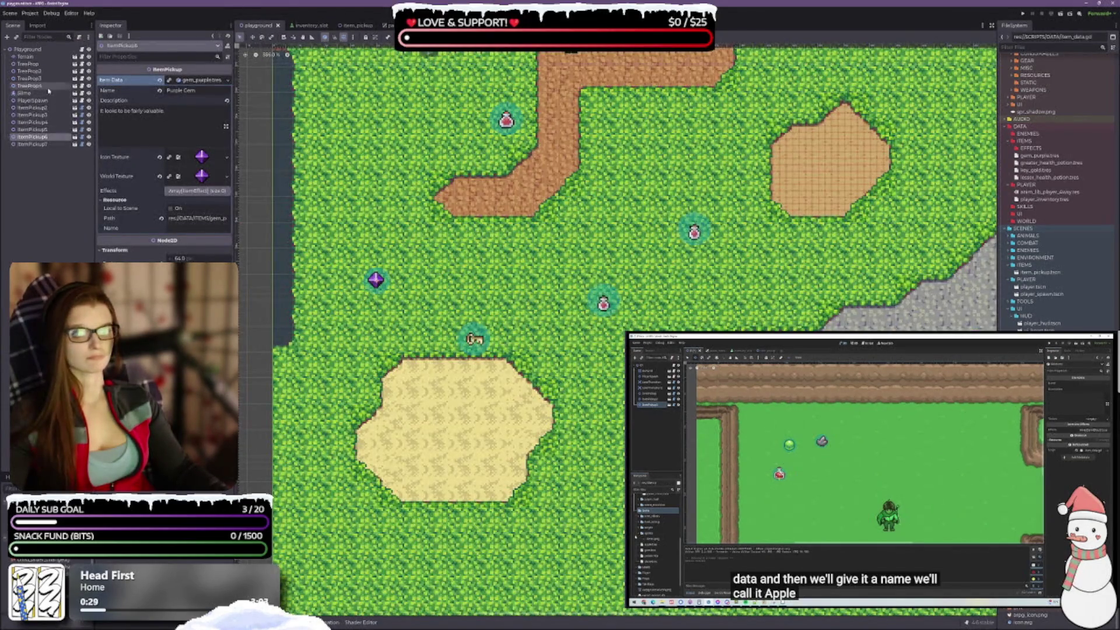
left_click(34, 100)
left_click(40, 108)
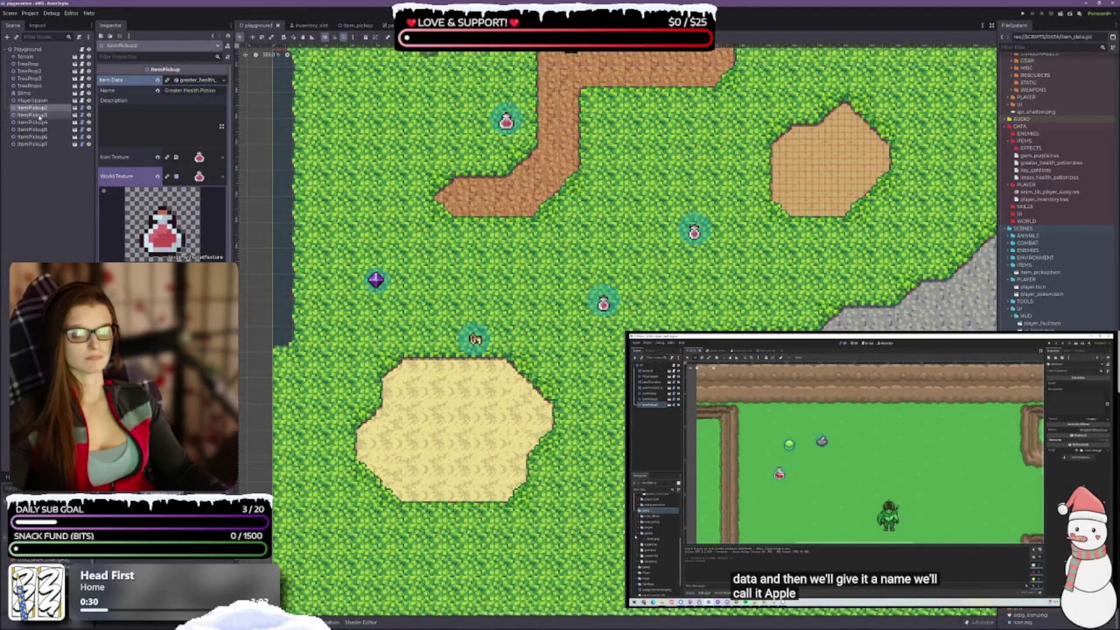
left_click(39, 115)
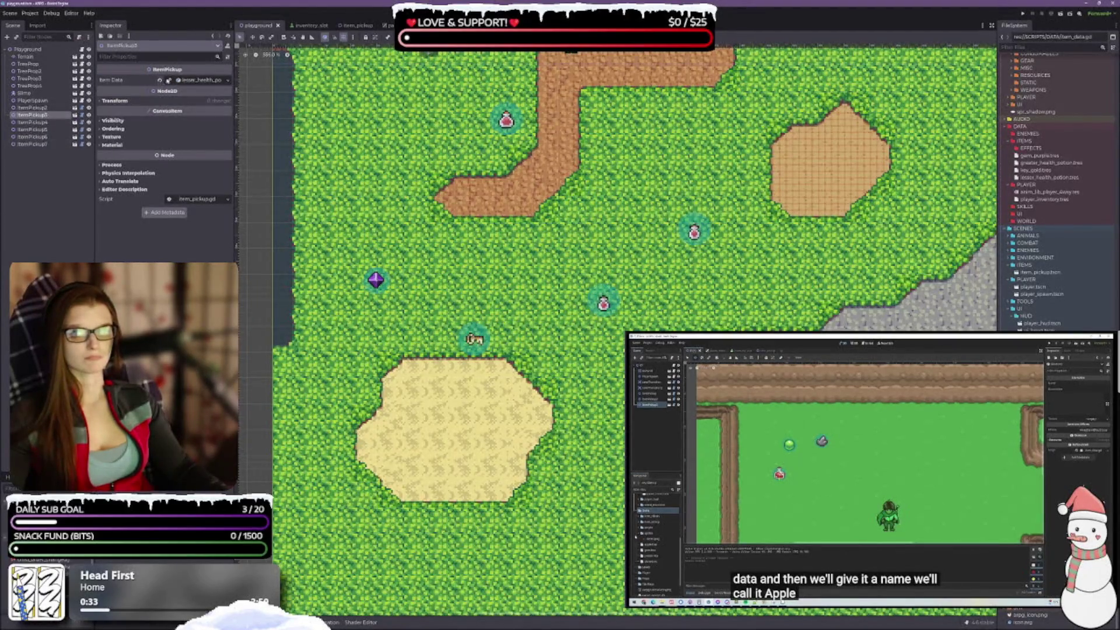
left_click(180, 81)
left_click(32, 122)
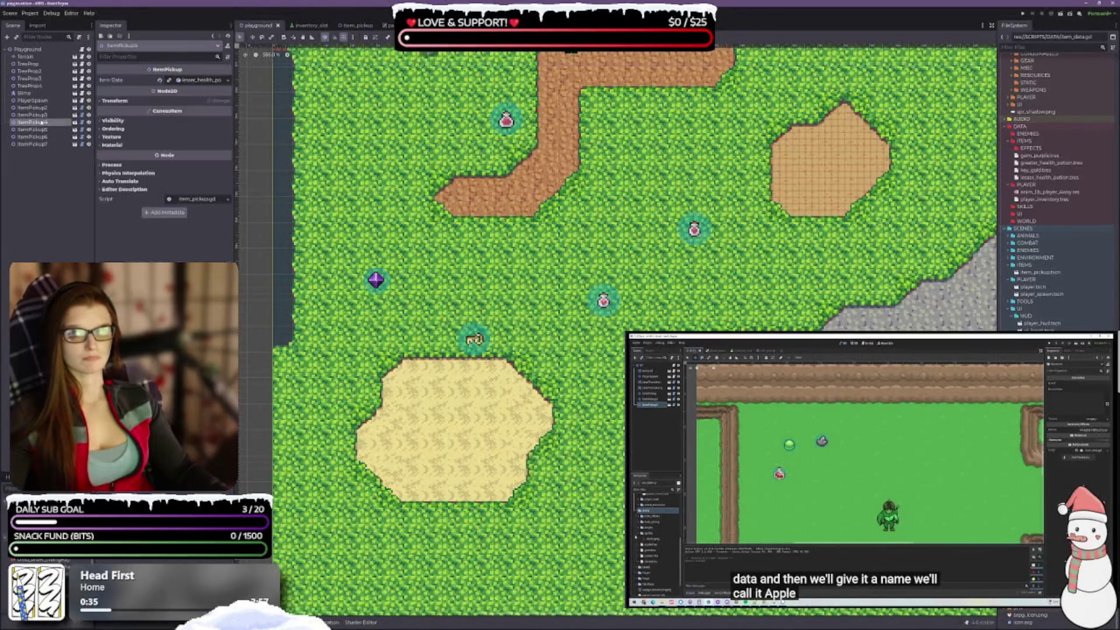
left_click(205, 82)
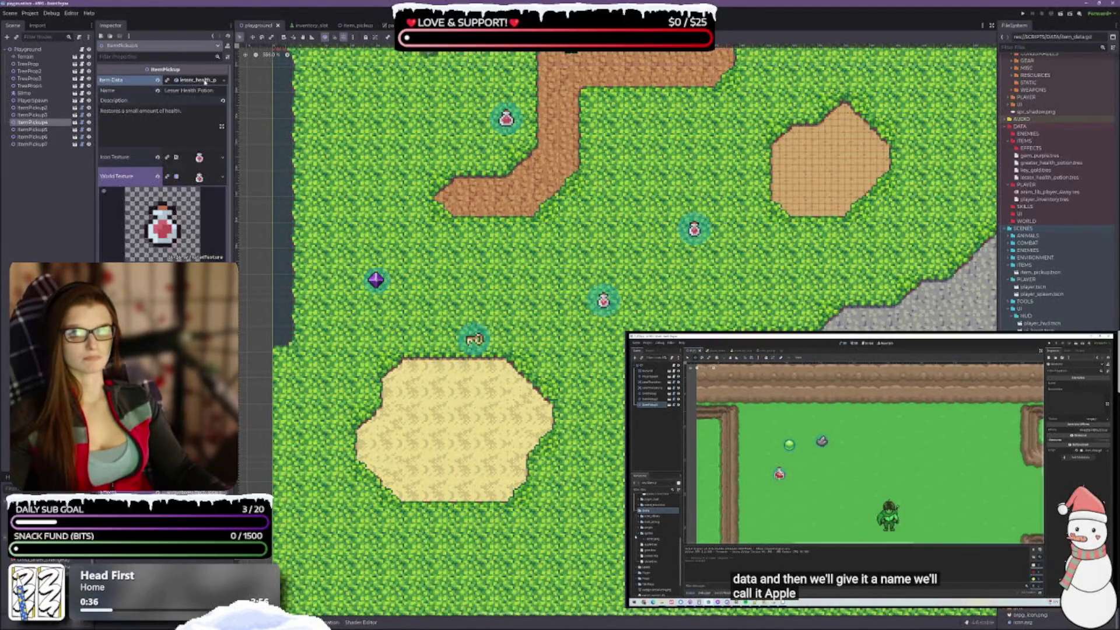
Step: Check the purple gem, potion and gold key pickups' item data, then run the game with F5
left_click(35, 137)
left_click(35, 129)
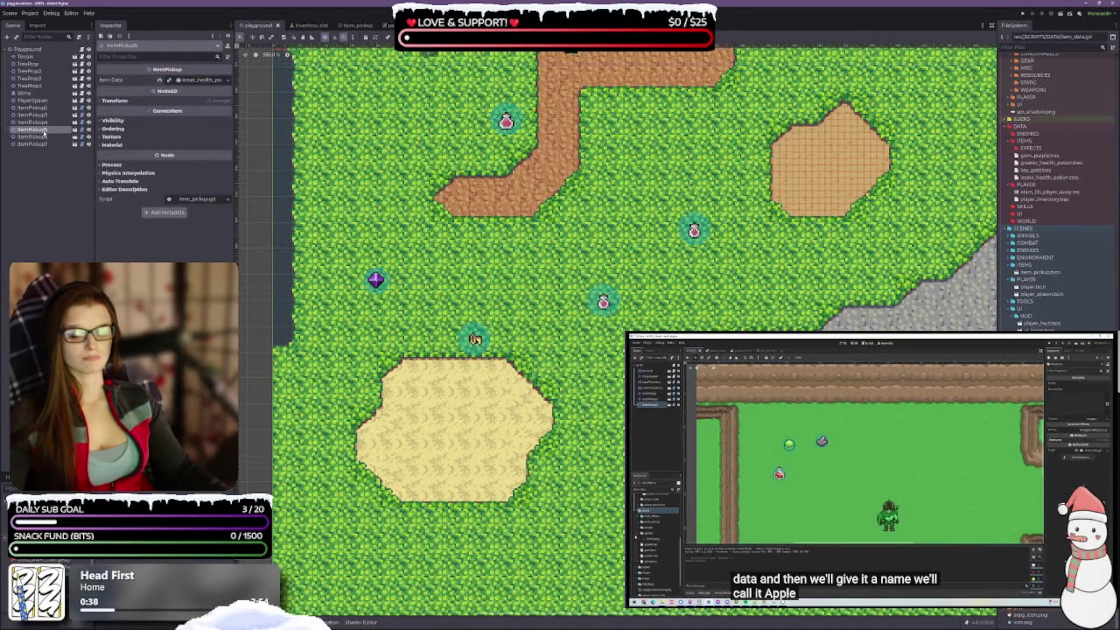
left_click(201, 80)
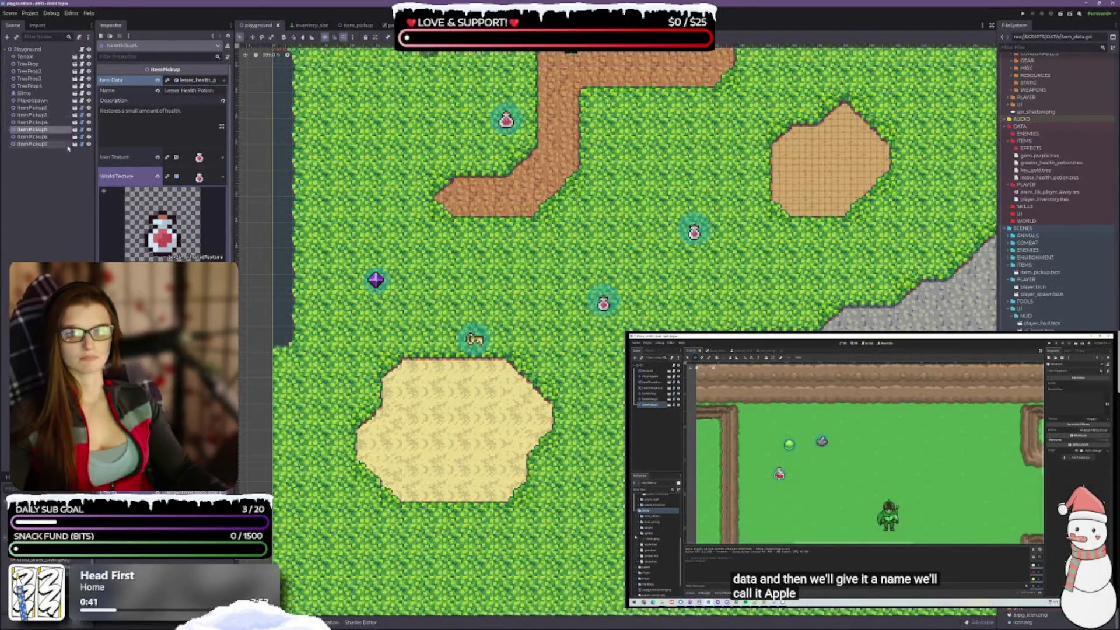
left_click(32, 144)
left_click(202, 80)
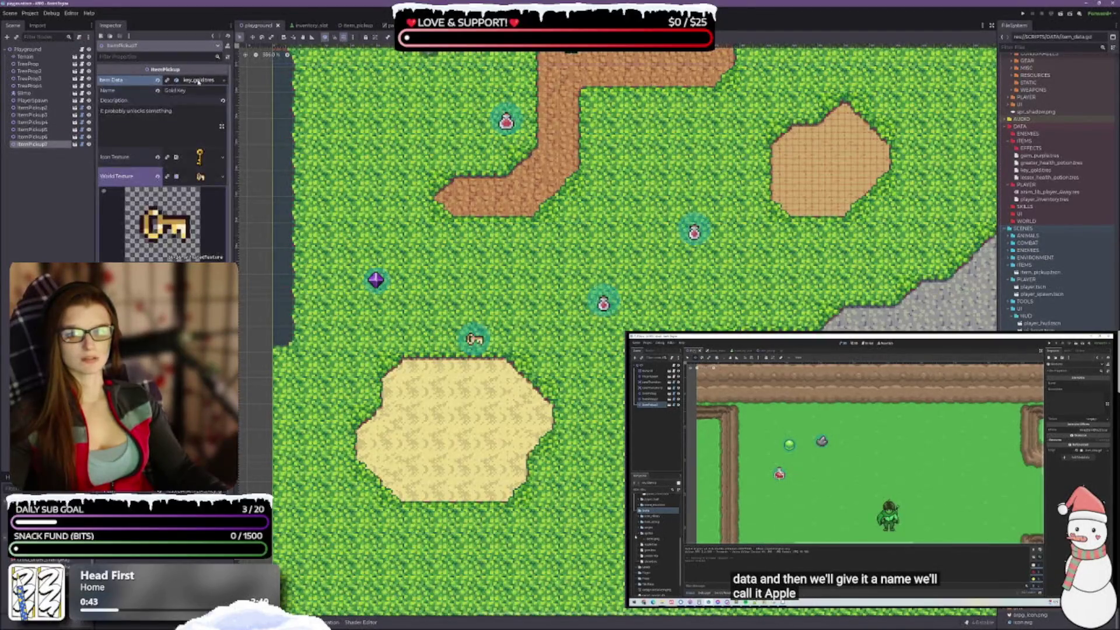
scroll(551, 294, "down", 2)
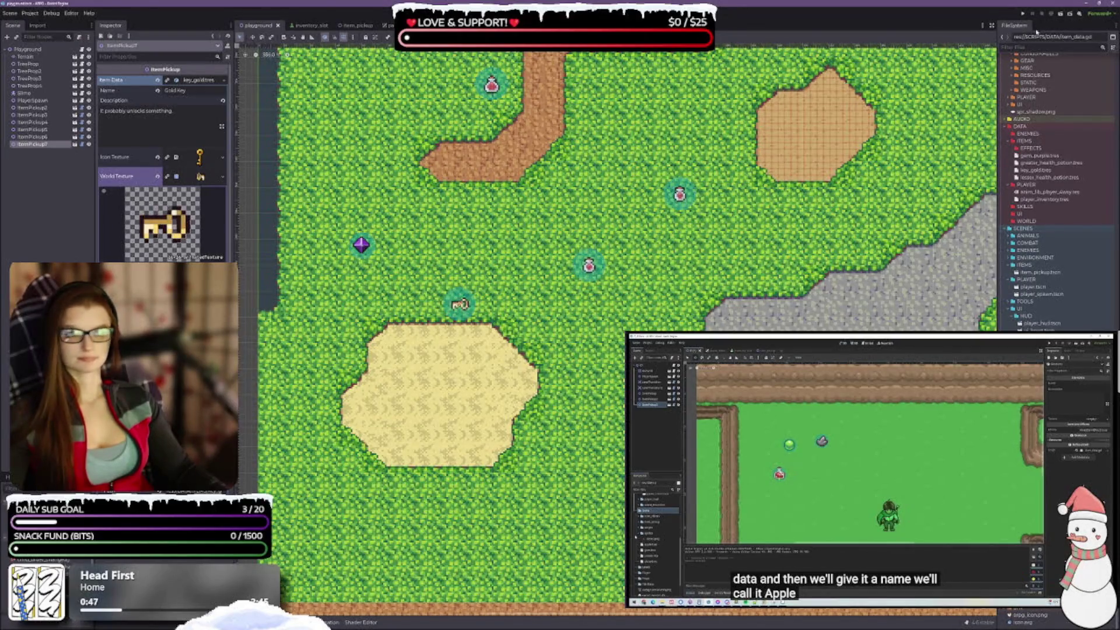
key("F5")
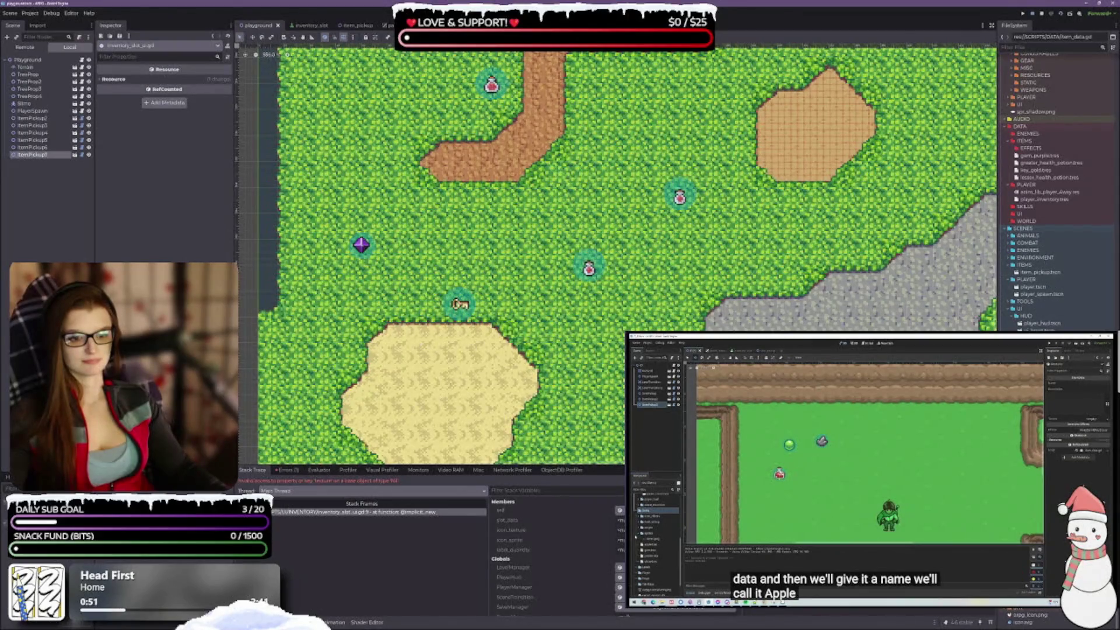
Step: Open the debugger's Errors tab and expand the invalid access to 'texture' on Nil error
left_click(287, 470)
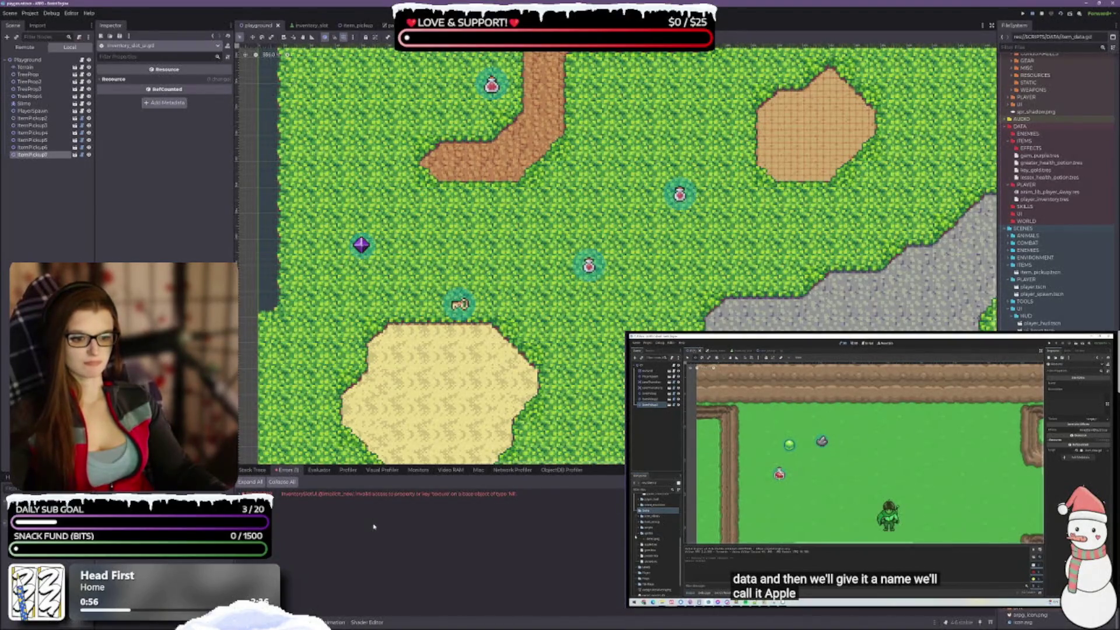
double_click(364, 496)
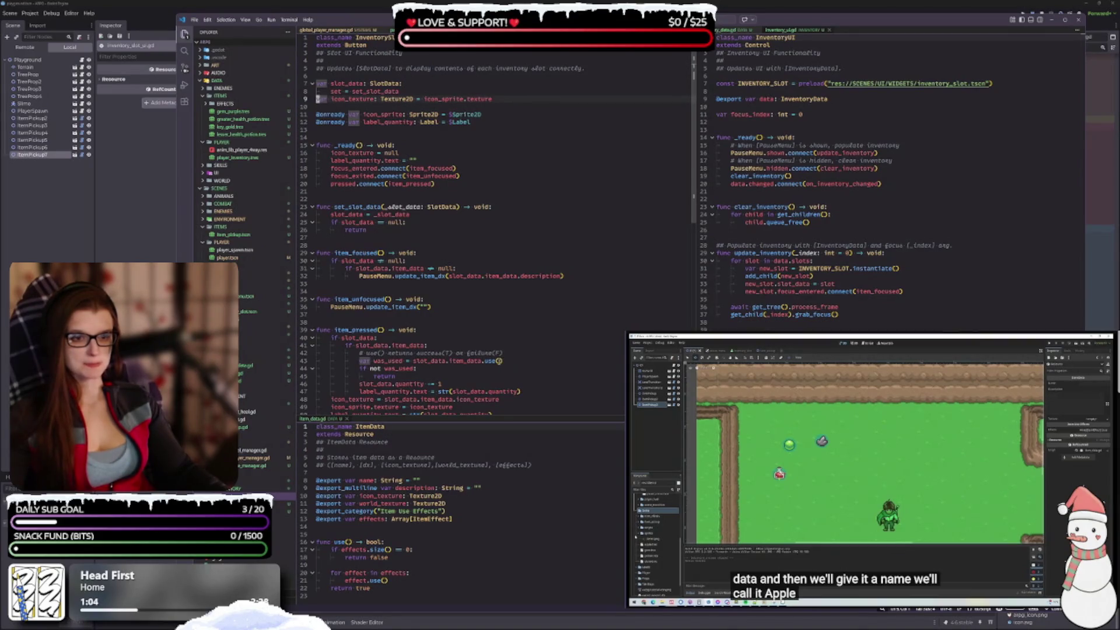
Step: Delete the '= icon_sprite.texture' initialiser from the icon_texture declaration on line 9
left_click(365, 92)
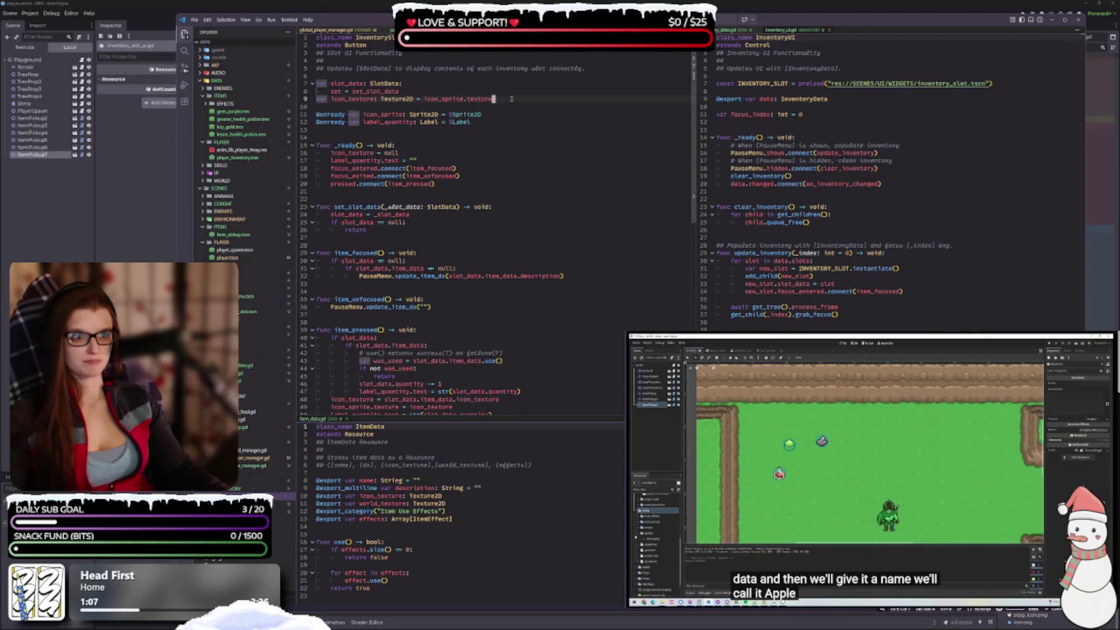
left_click(320, 99)
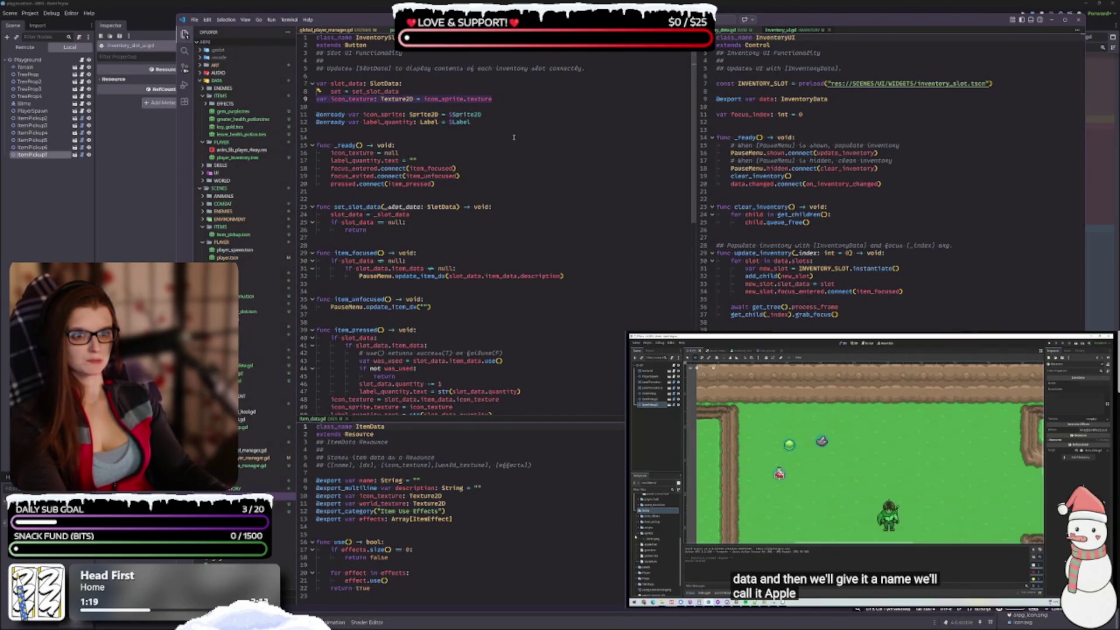
key("End")
key("ctrl+Left")
key("ctrl+Left")
key("ctrl+Left")
key("BackSpace")
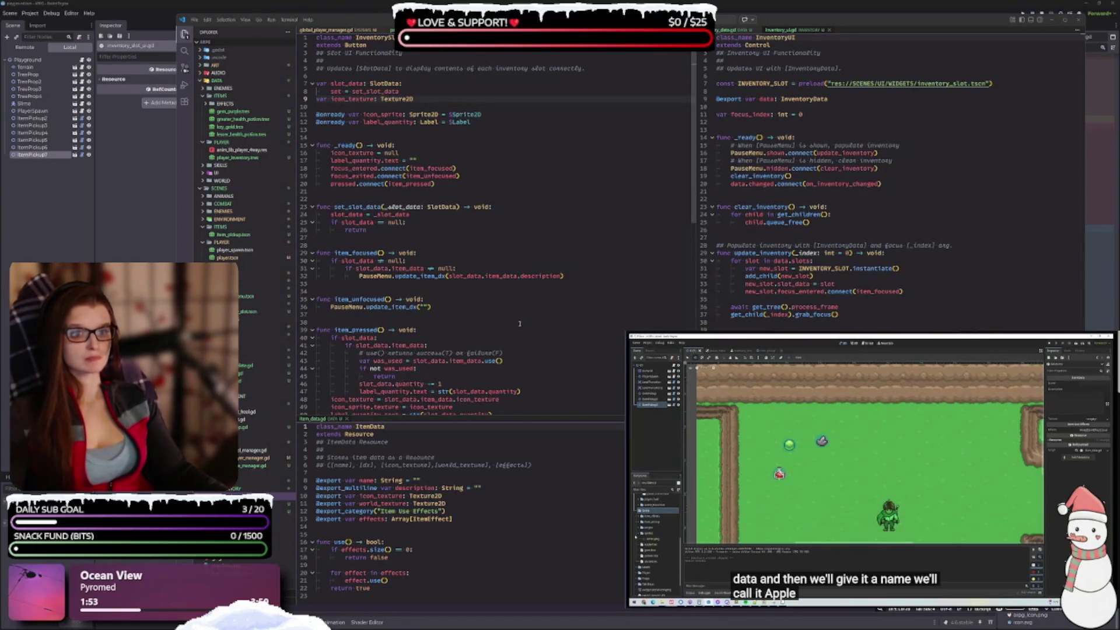
mouse_move(511, 278)
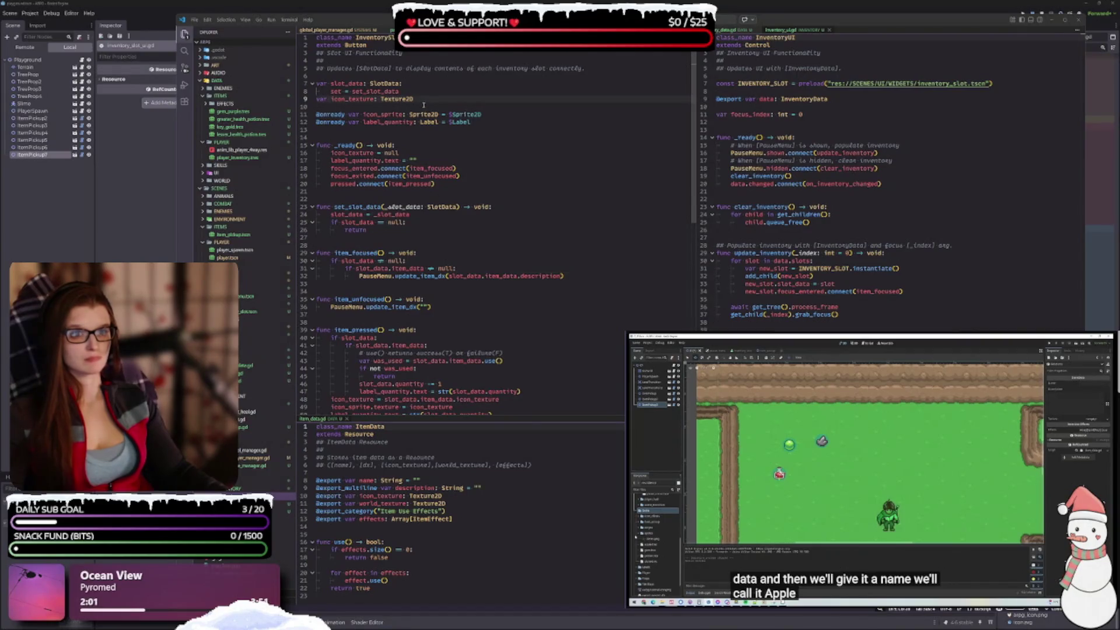
left_click(313, 99)
left_click(416, 99)
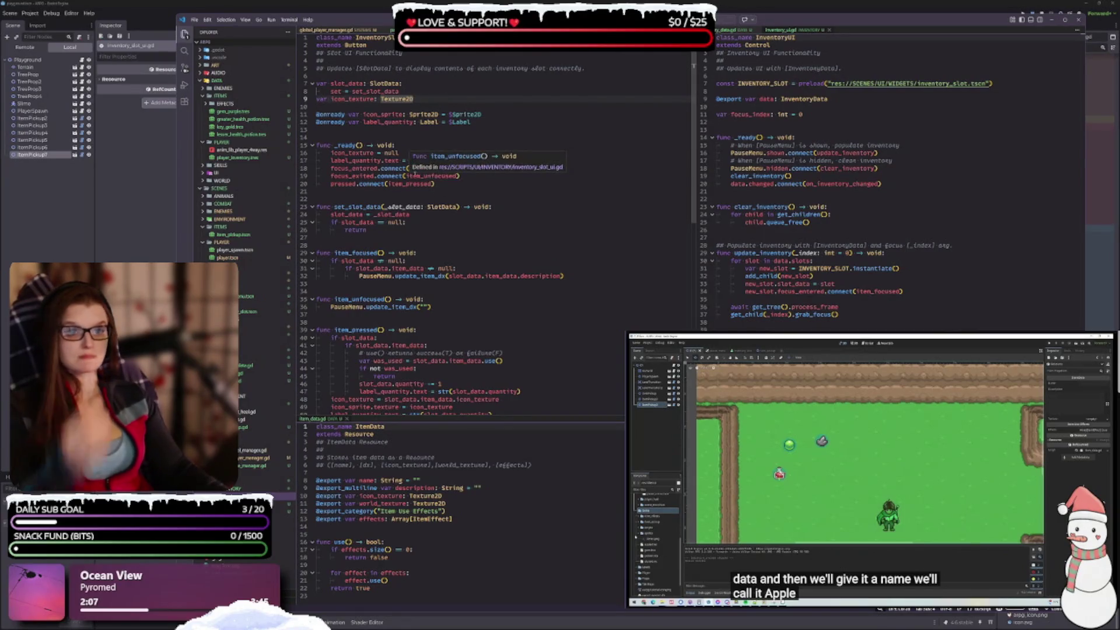
left_click(420, 146)
left_click(420, 153)
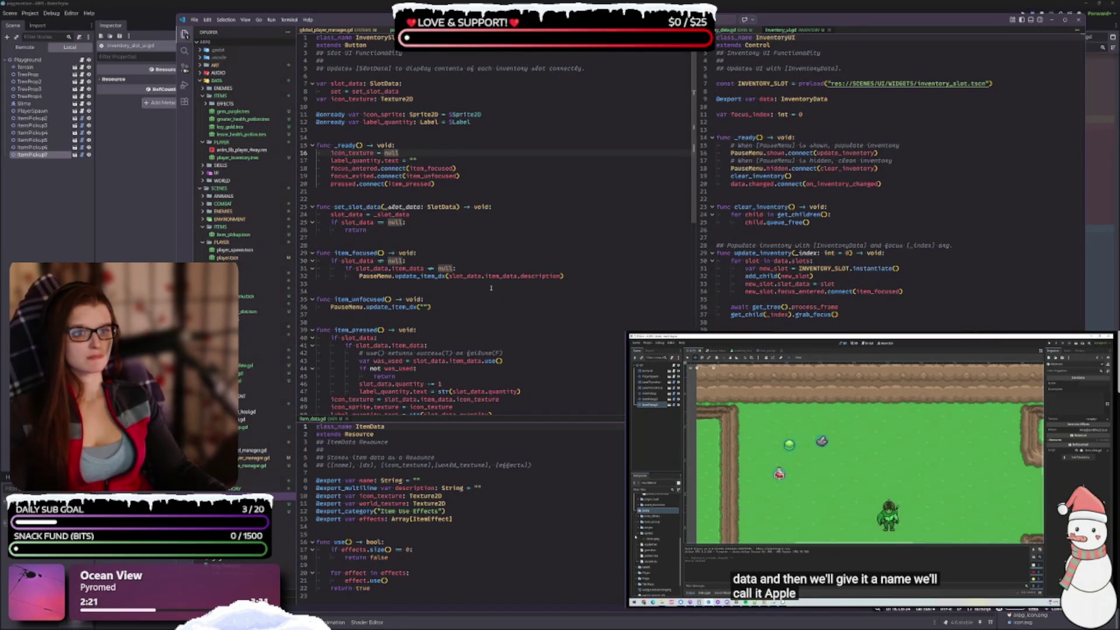
scroll(491, 287, "down", 1)
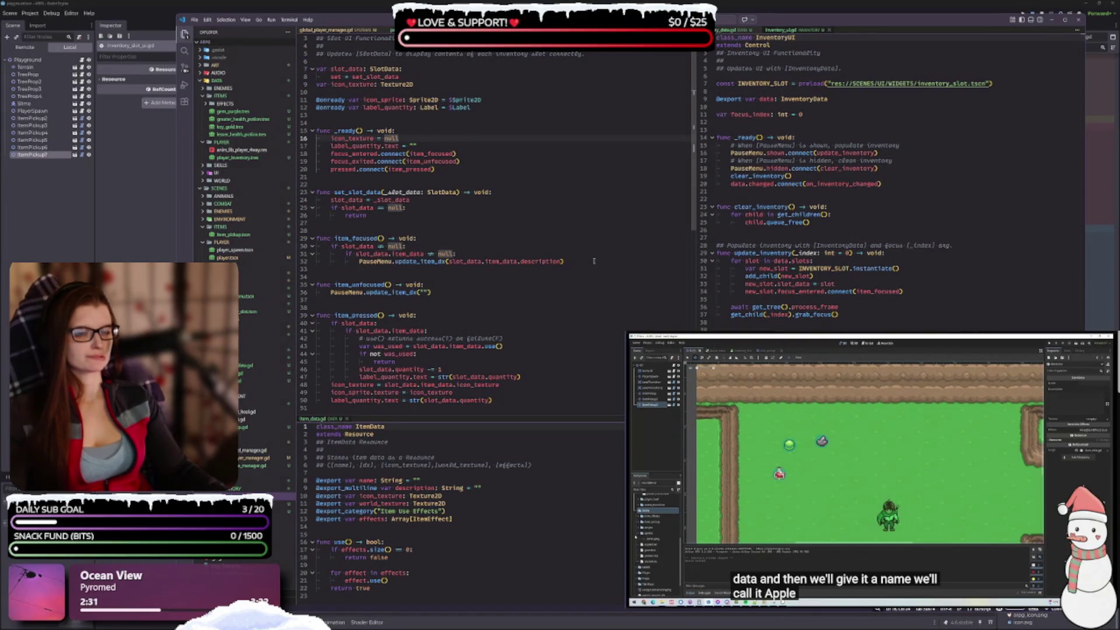
Step: Delete the whole icon_texture declaration line from the slot script
left_click(413, 84)
key("shift+Home")
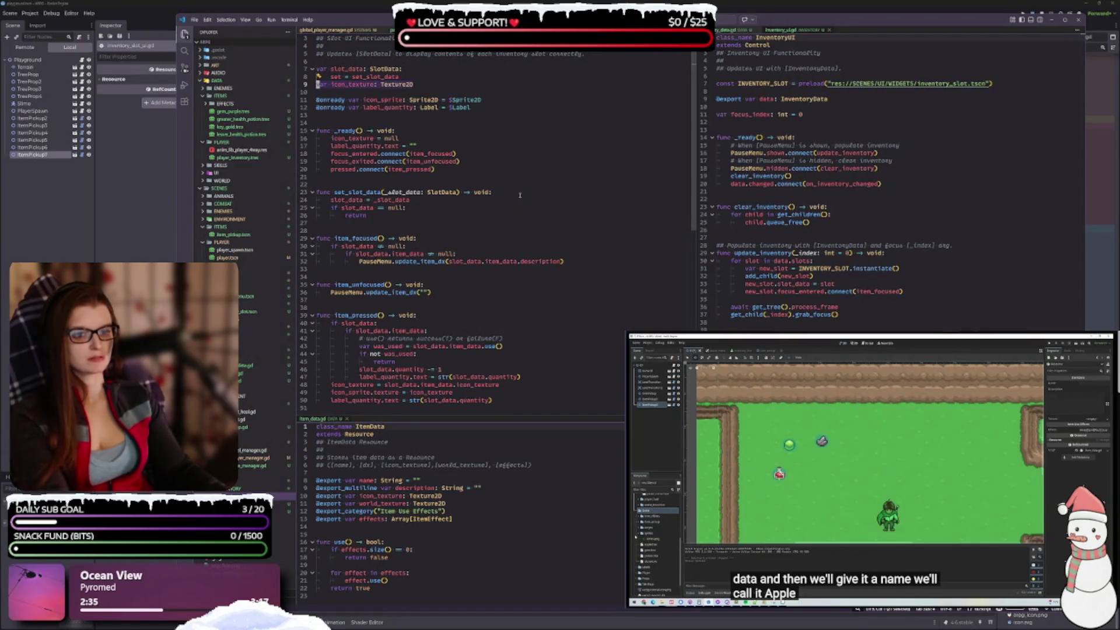
key("shift+End")
key("BackSpace")
key("BackSpace")
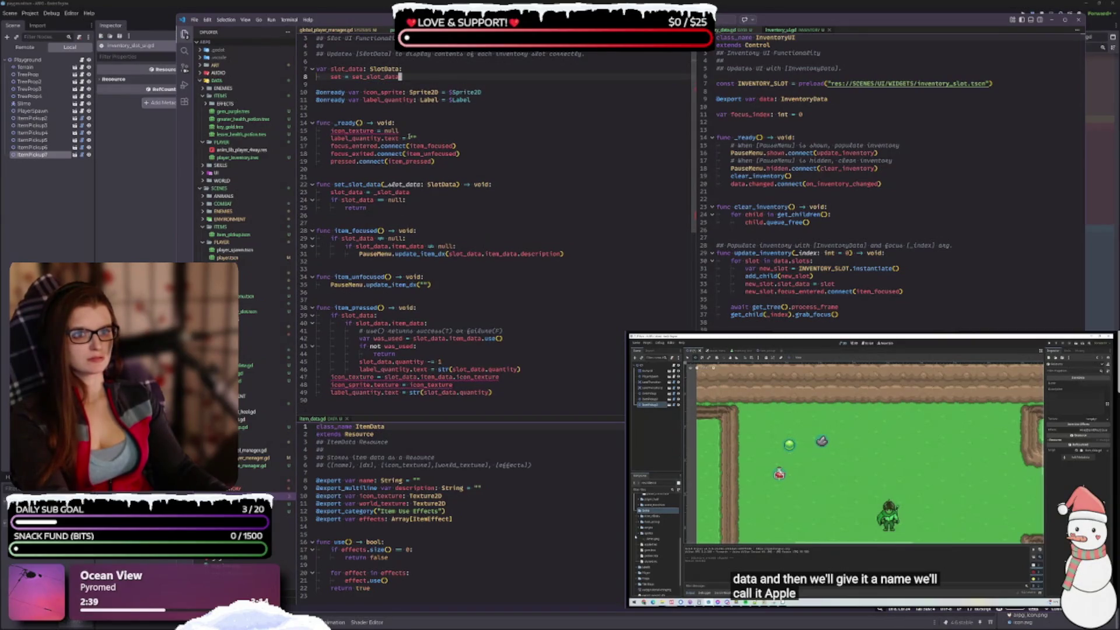
Step: Replace the icon_texture reference on line 15 with icon_sprite.texture
double_click(373, 131)
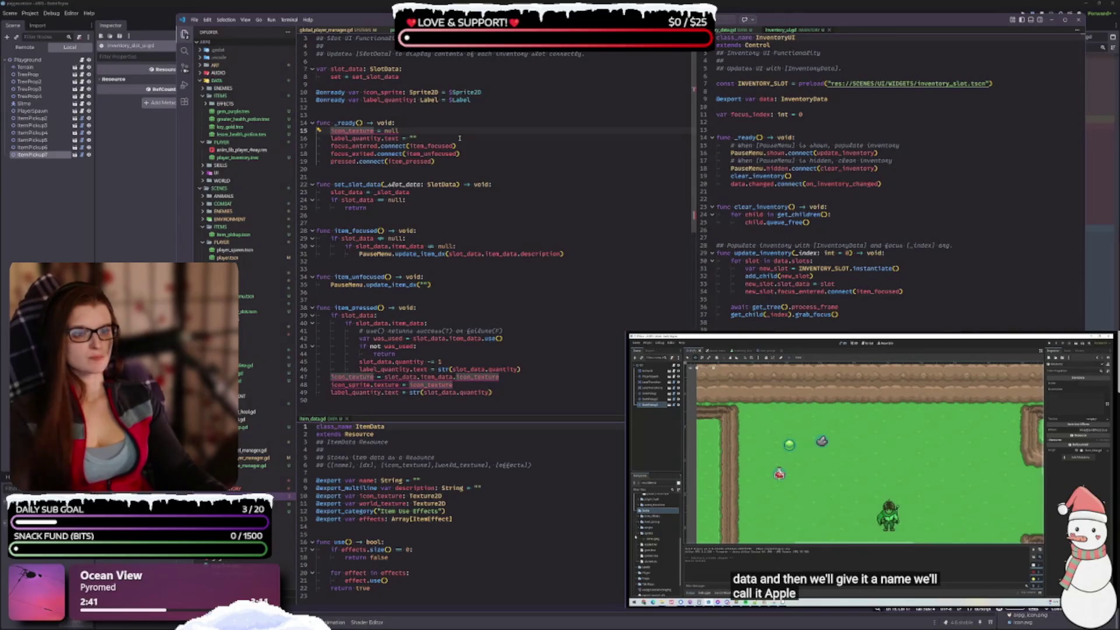
type("icon_spr")
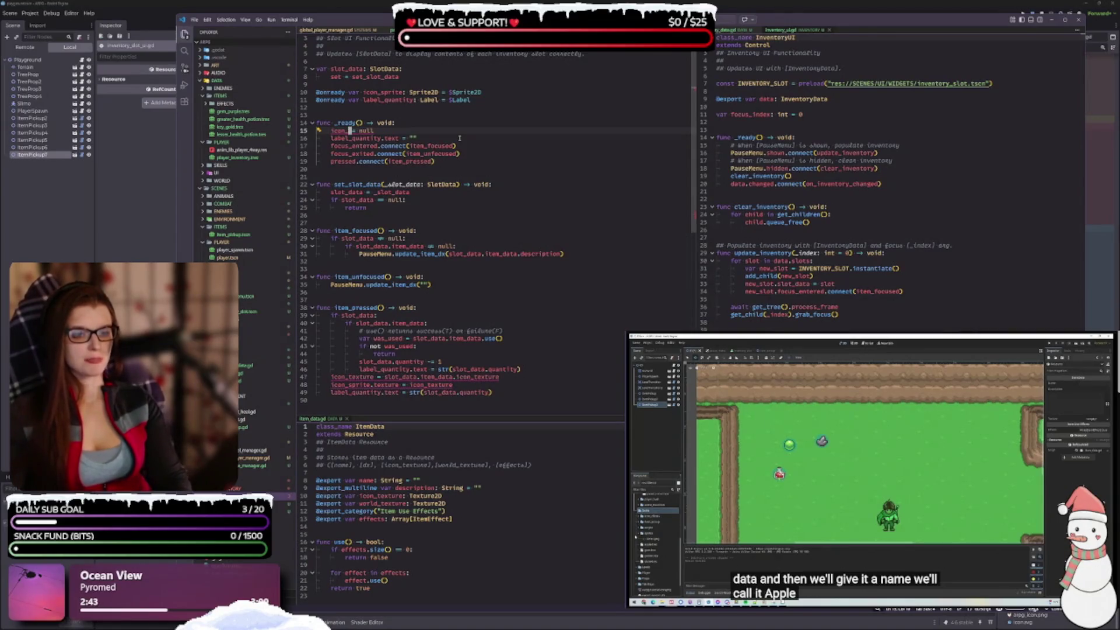
key("Tab")
type(".texture")
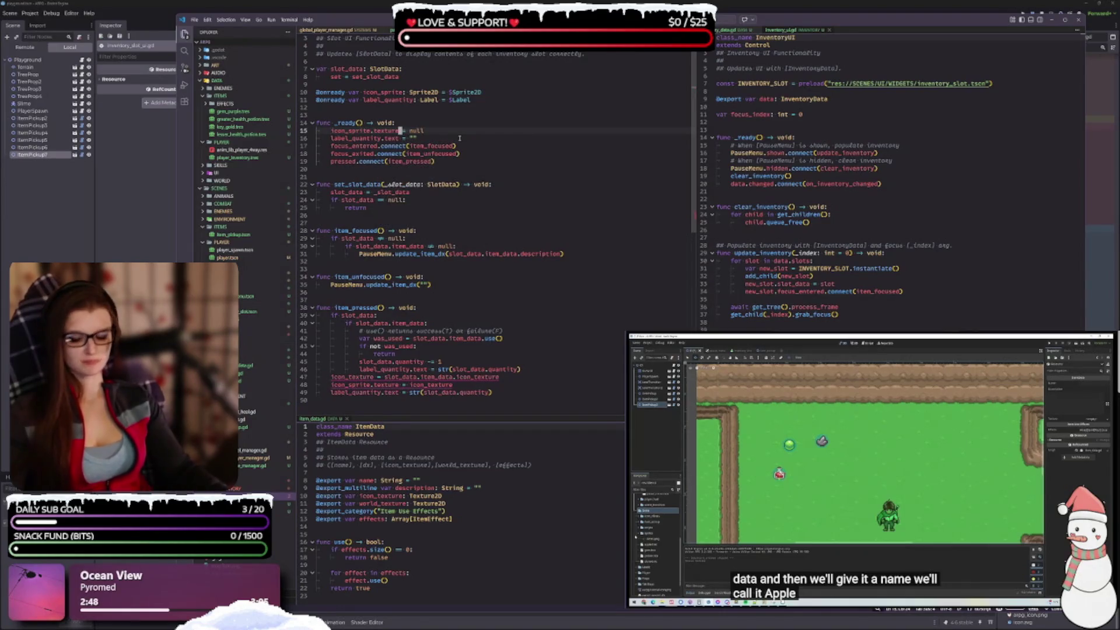
key("shift+Home")
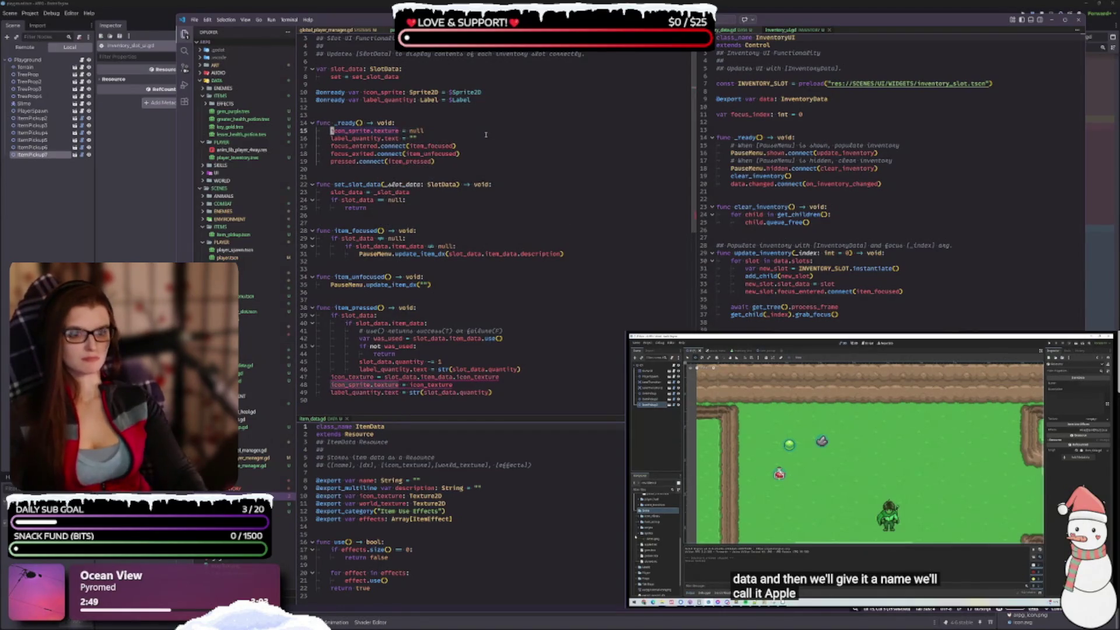
Step: Make line 47 assign slot_data.item_data.icon_texture straight to icon_sprite.texture and drop line 48
left_click(511, 385)
left_click(331, 377)
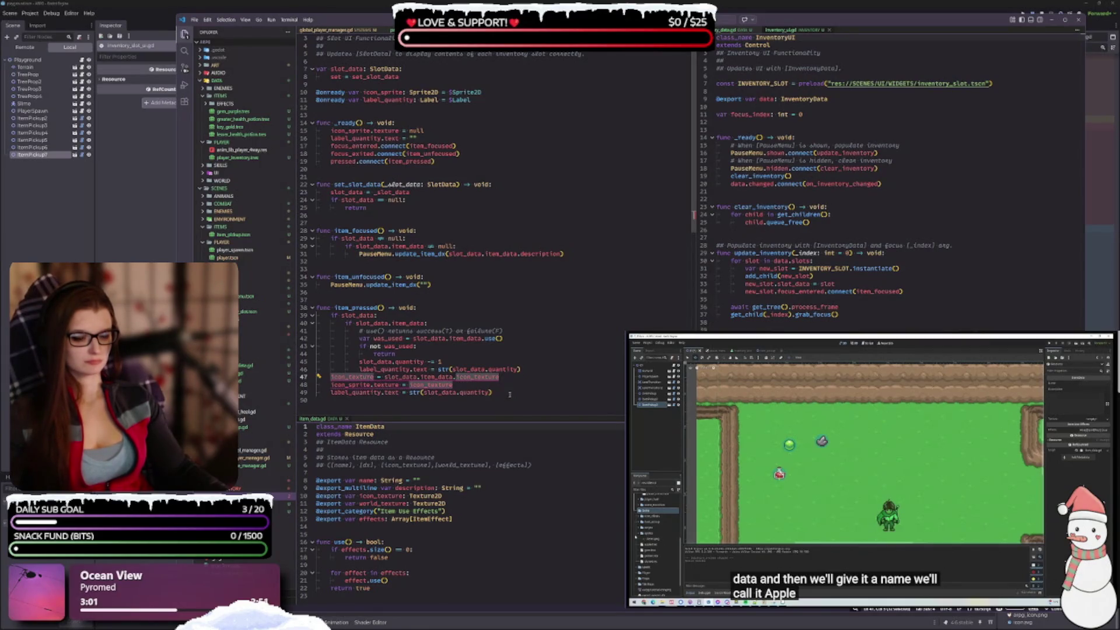
key("ctrl+z")
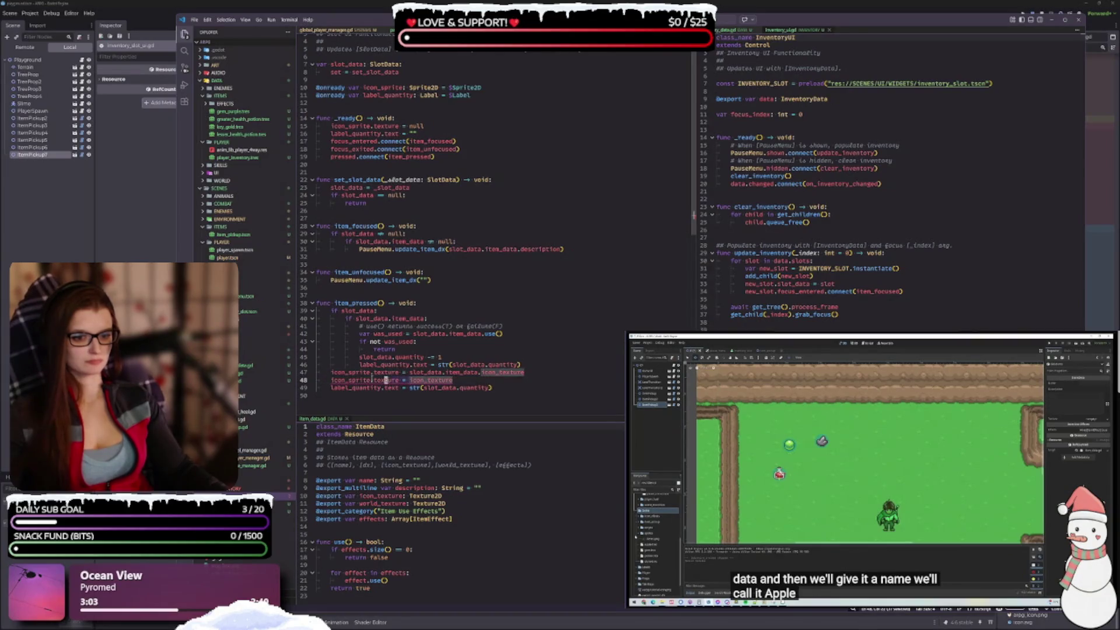
key("ctrl+z")
key("ctrl+z")
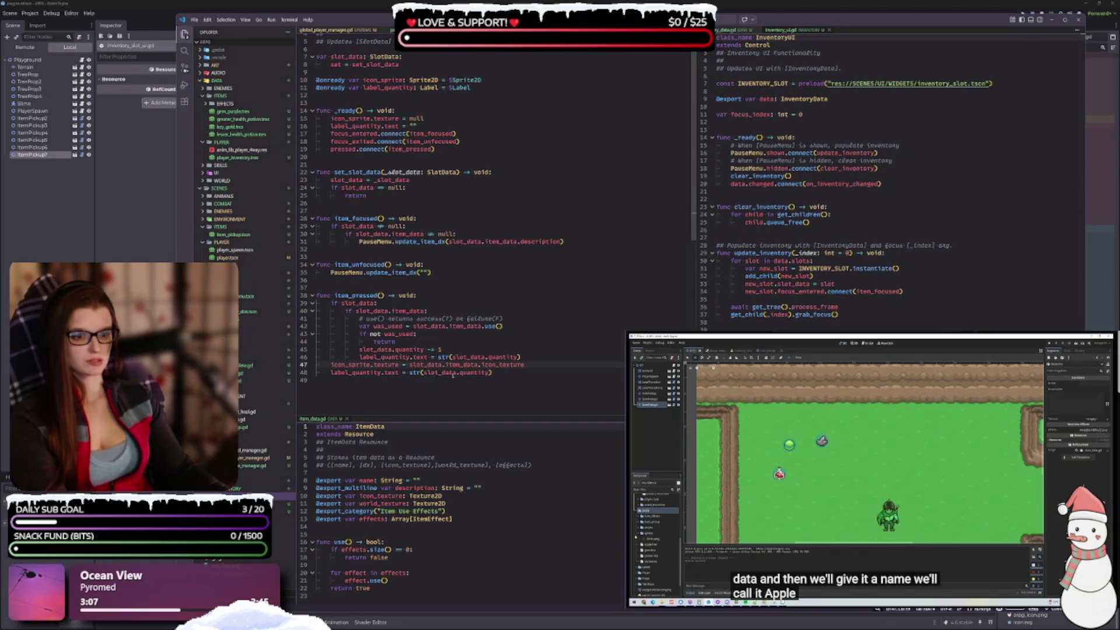
left_click(496, 374)
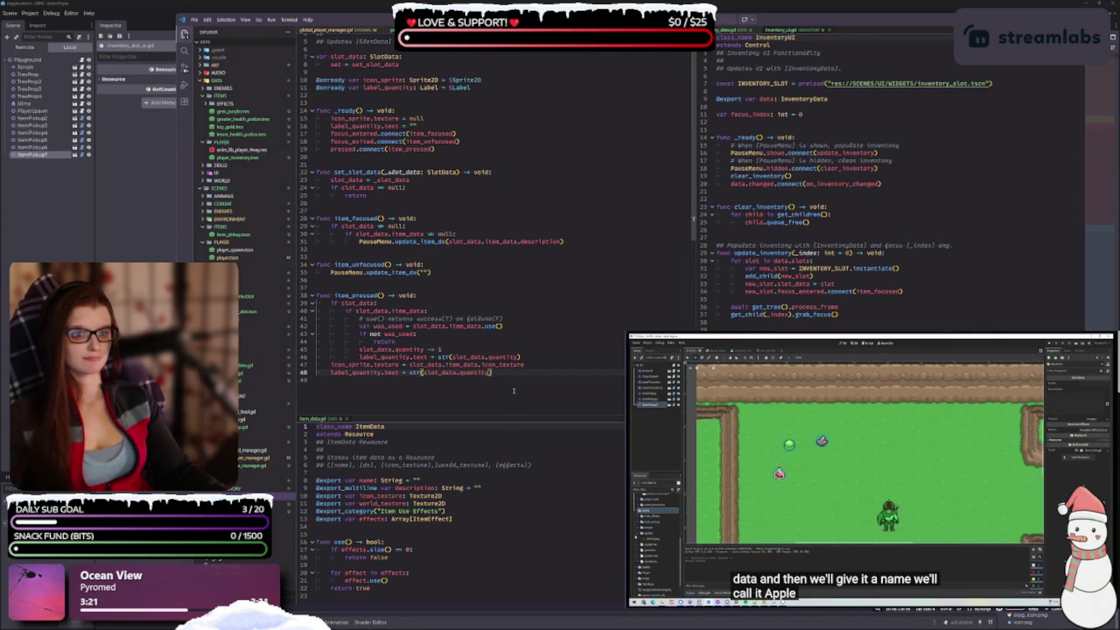
scroll(485, 363, "up", 1)
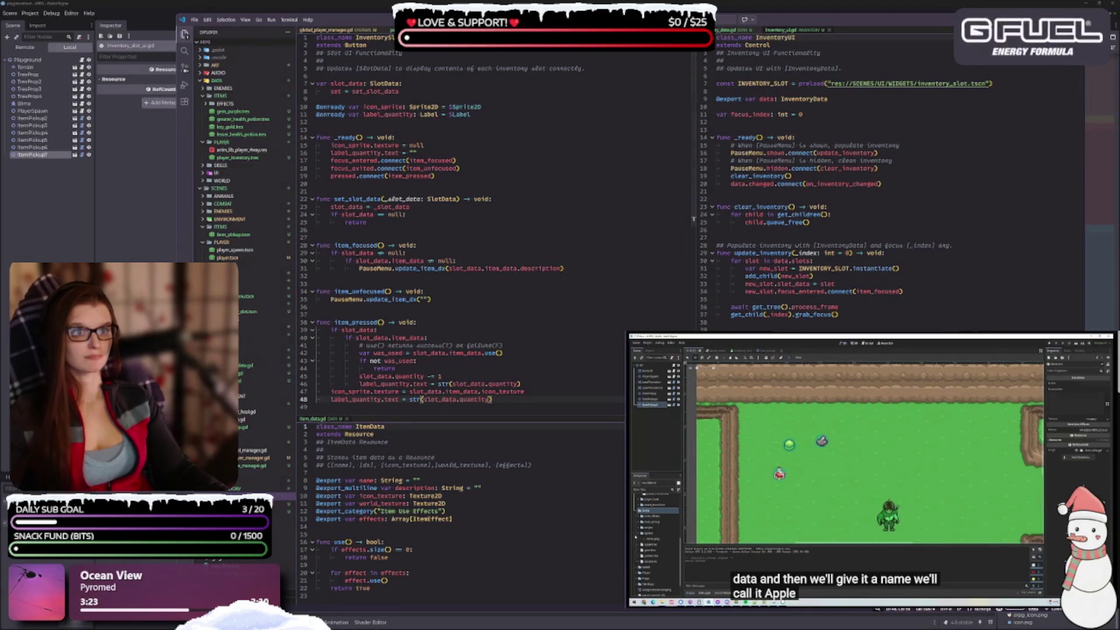
key("ctrl+Tab")
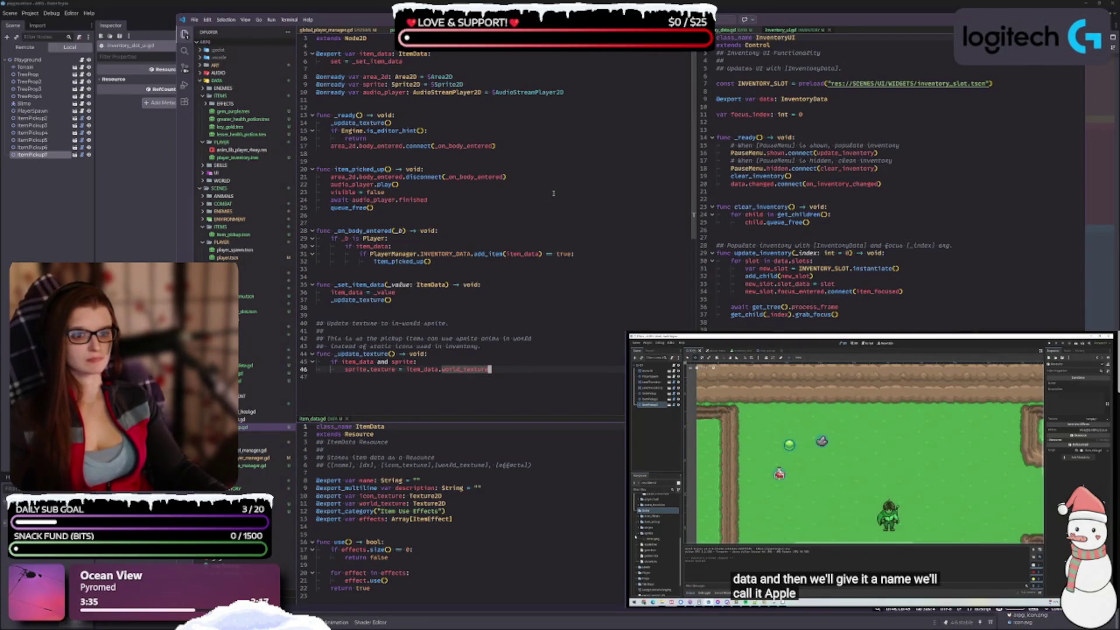
Step: Open inventory_data.gd in the right editor group and bring the pause menu script up on the left
double_click(411, 284)
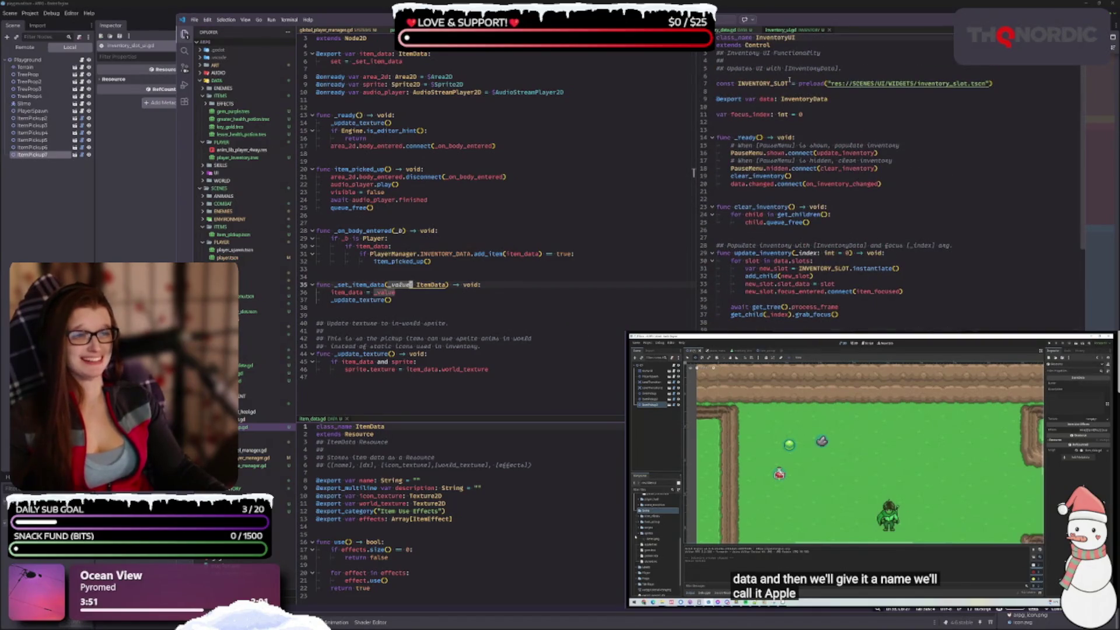
left_click(729, 30)
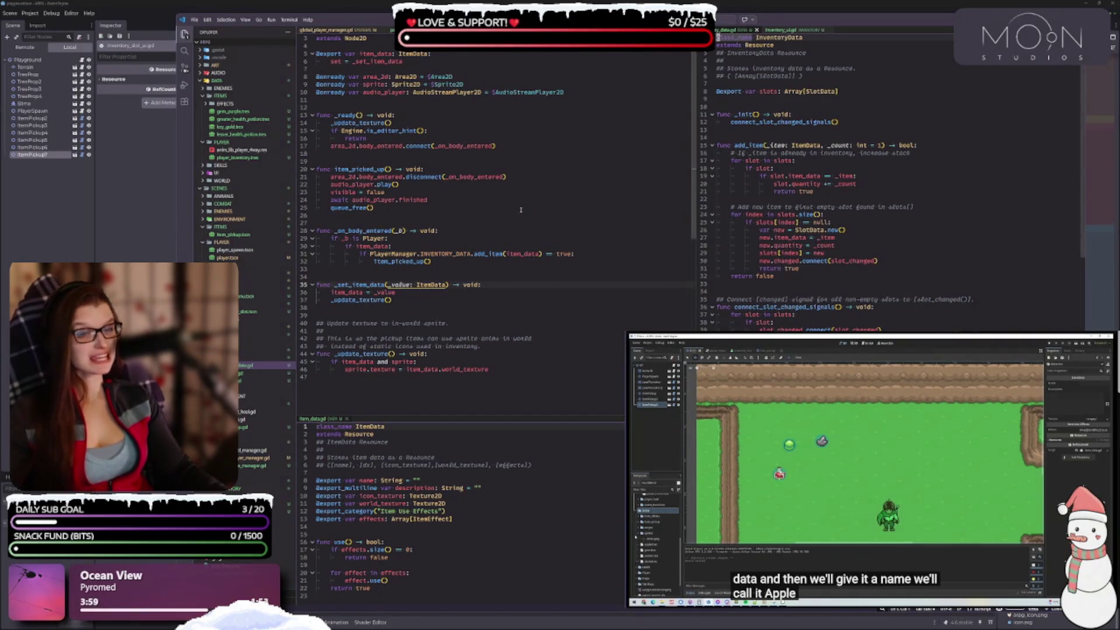
key("ctrl+Tab")
left_click(493, 399)
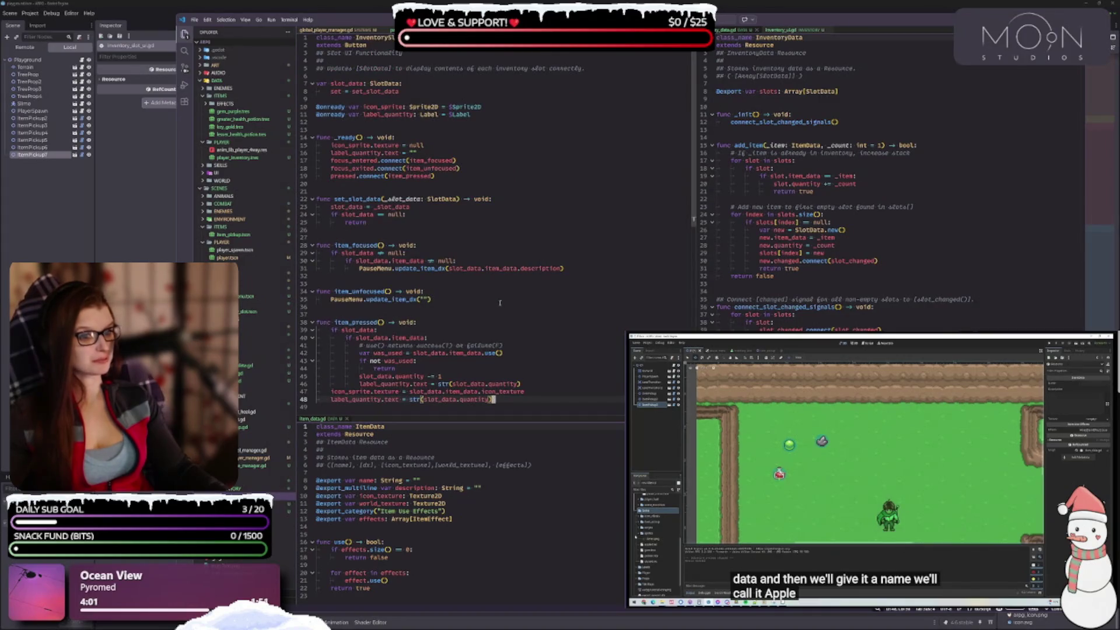
key("ctrl+Tab")
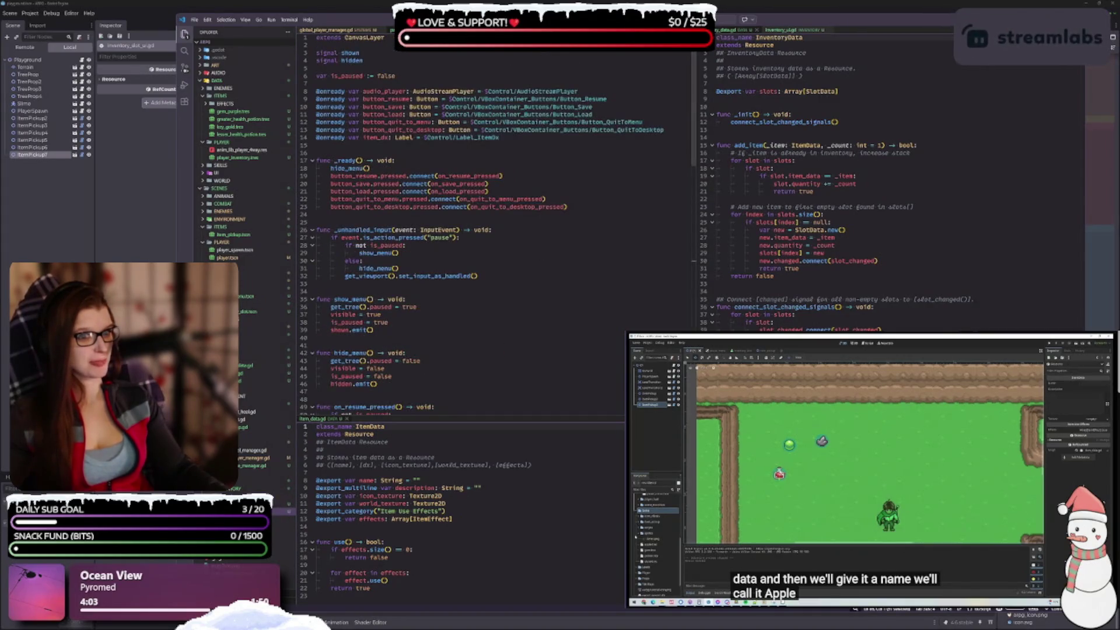
Step: Delete the empty update_item_icon_texture function and its comment from the pause menu script
scroll(499, 245, "down", 15)
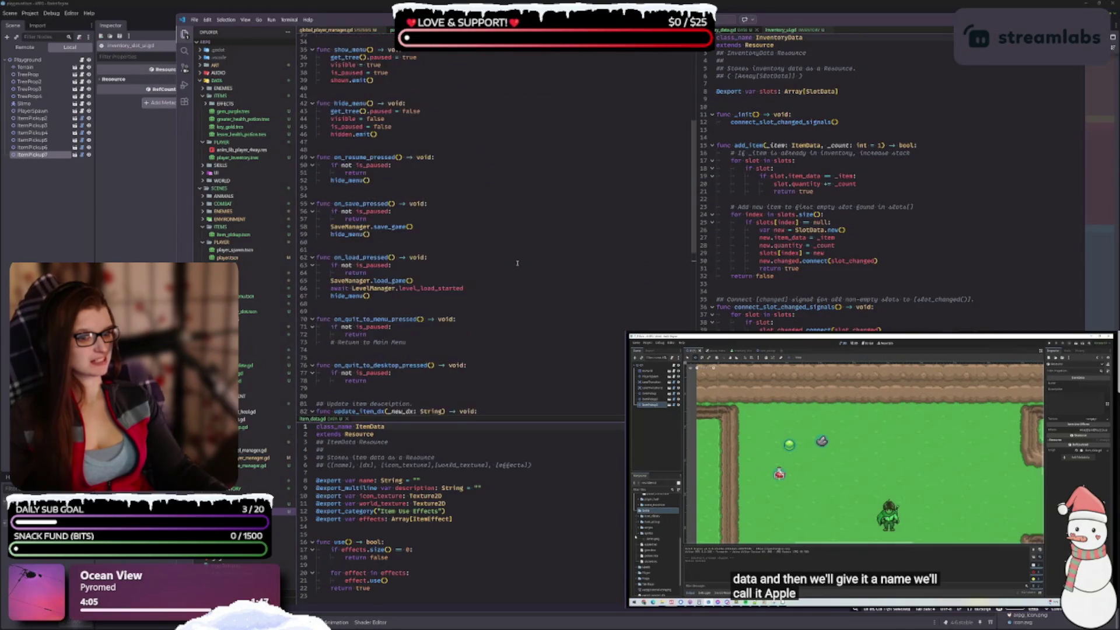
left_click(479, 280)
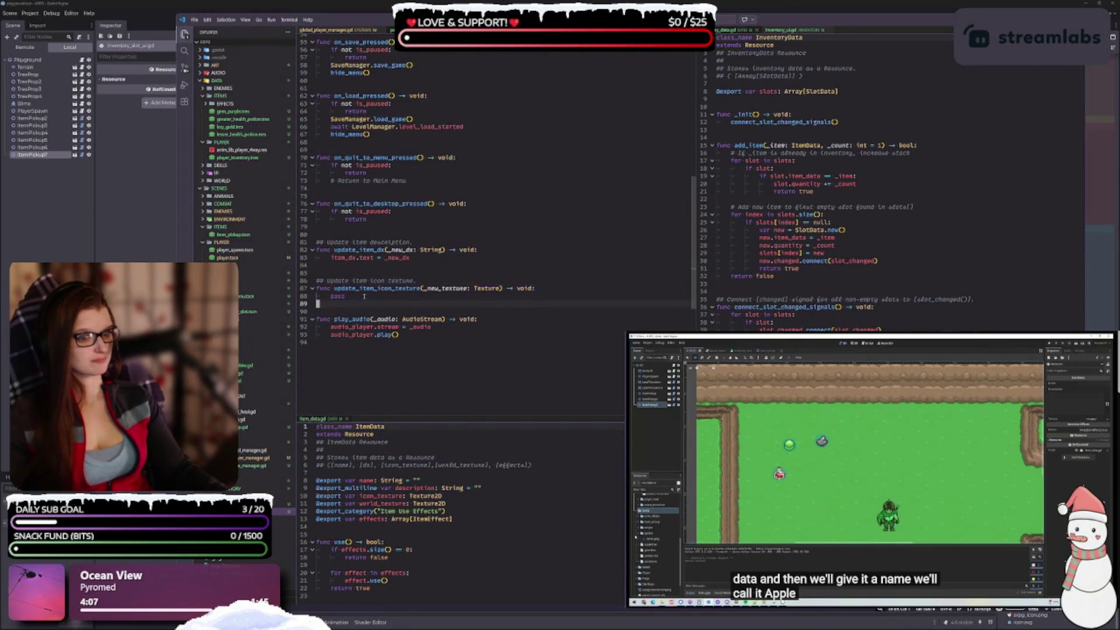
key("BackSpace")
key("BackSpace")
key("BackSpace")
left_click(498, 367)
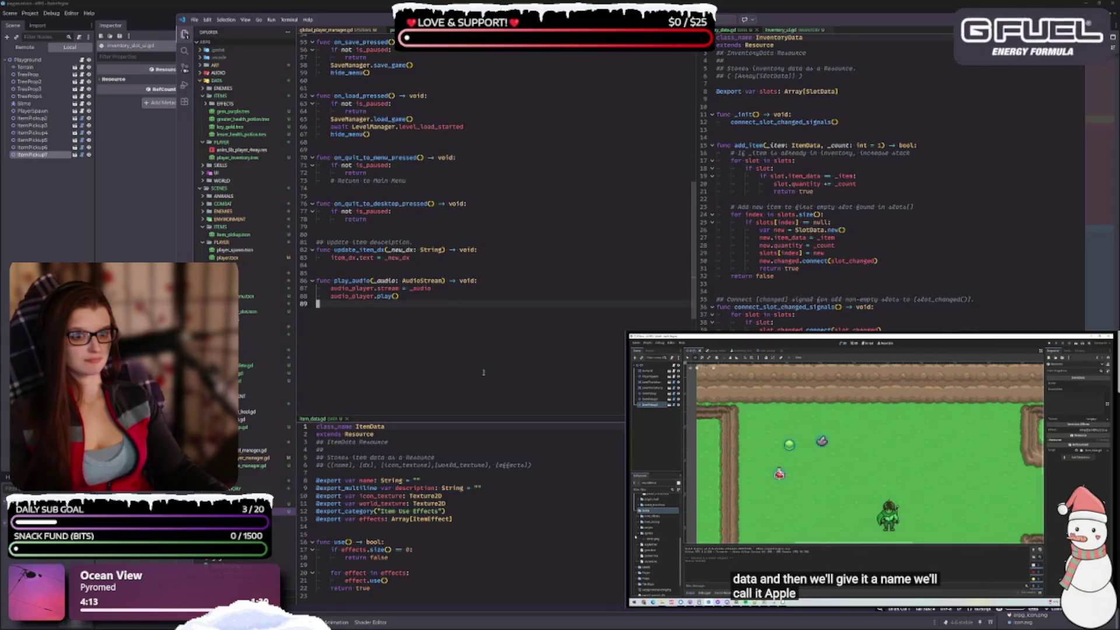
Step: Open the global player manager script, then return to the Godot editor
scroll(496, 371, "up", 15)
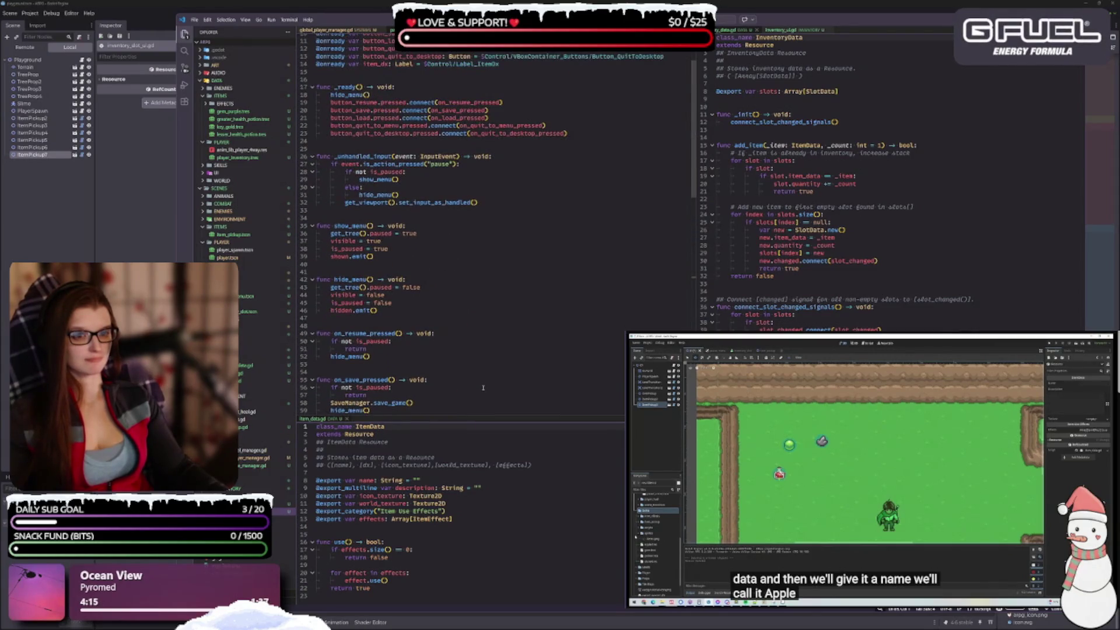
scroll(483, 388, "up", 3)
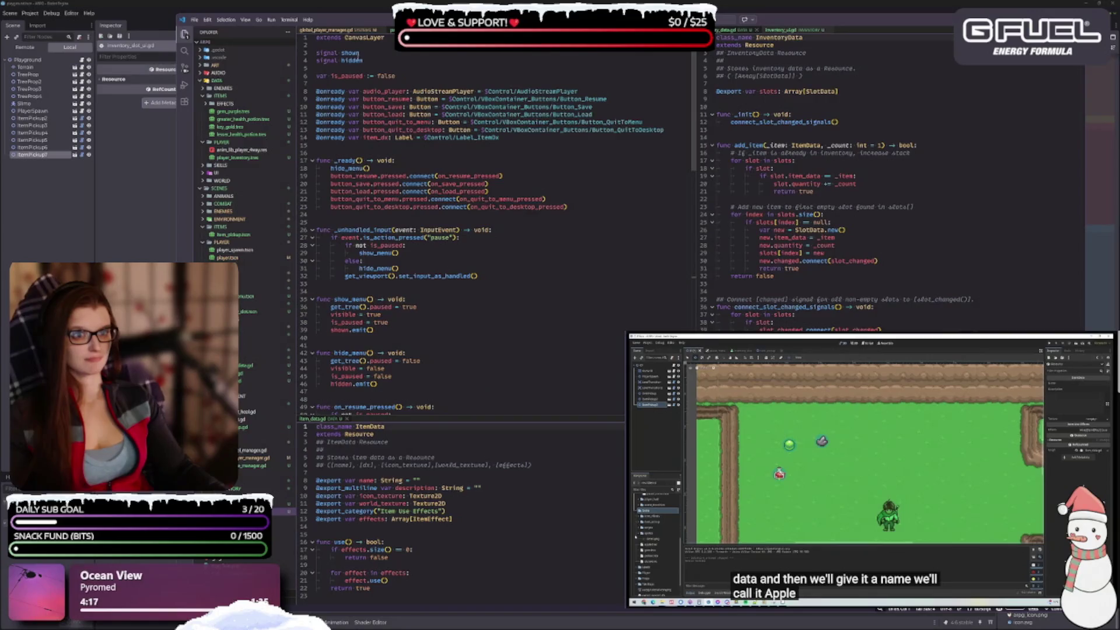
left_click(341, 29)
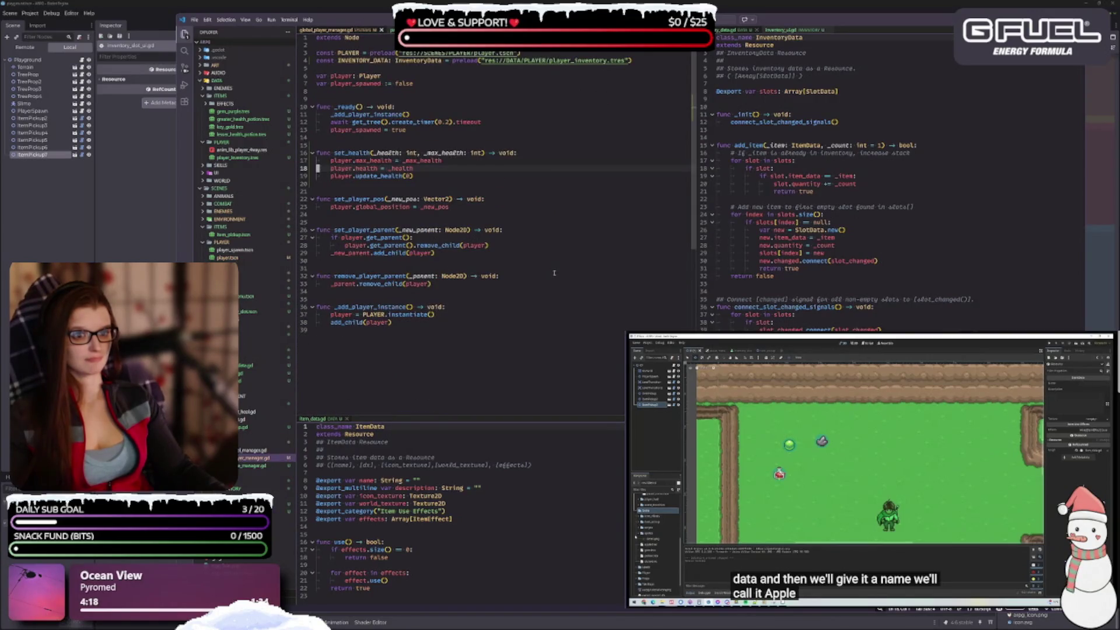
left_click(157, 185)
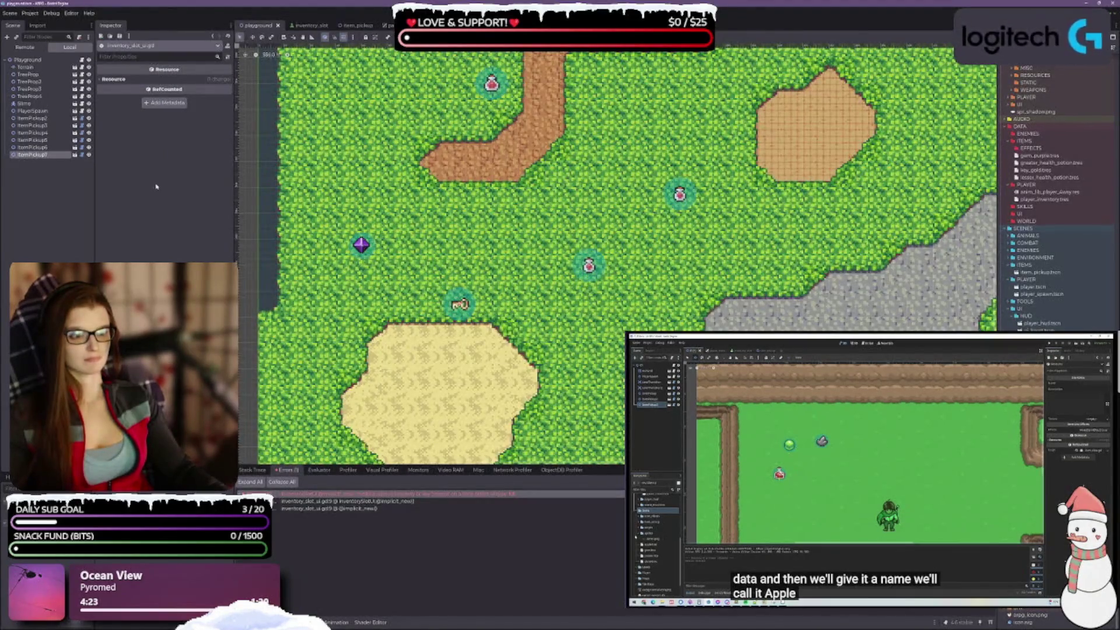
Step: Run the game with F5, walk up, and pause briefly to check the inventory grid
key("F5")
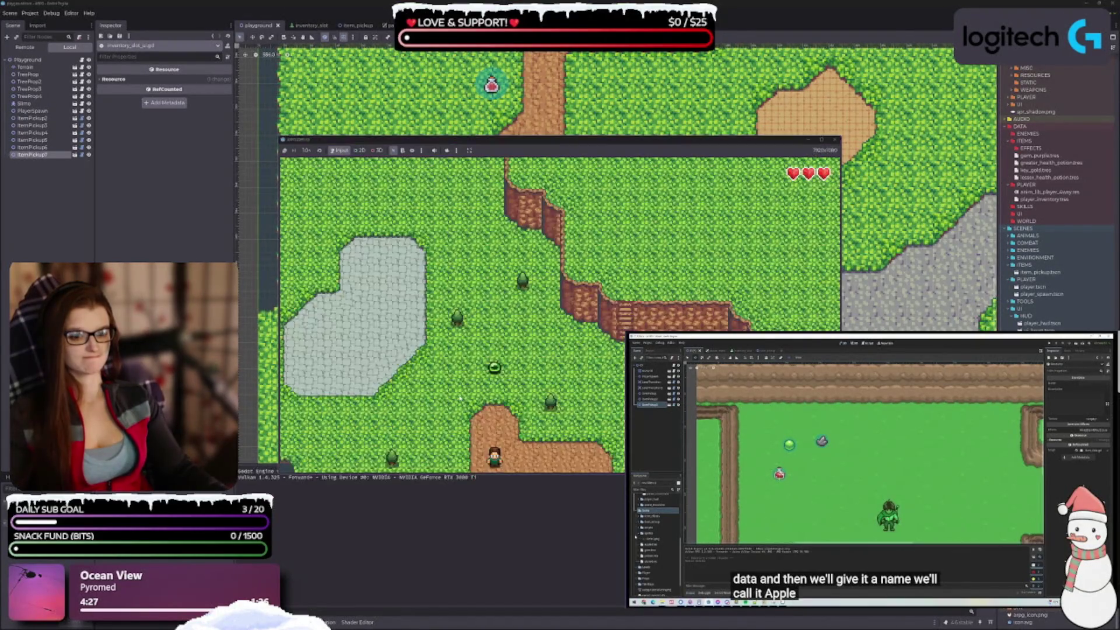
key("w")
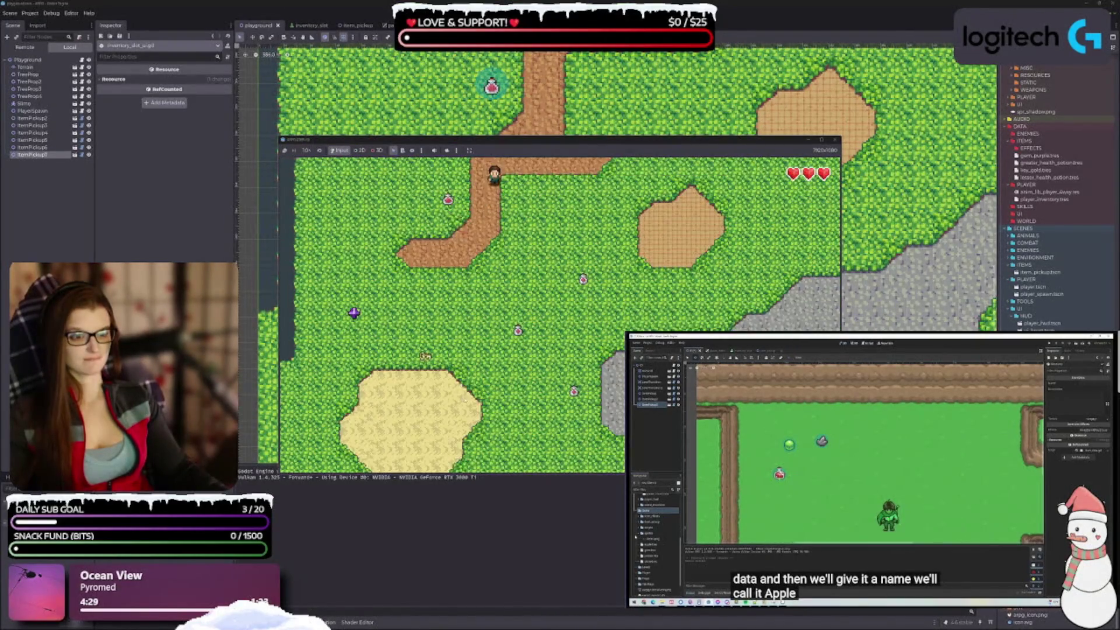
key("Escape")
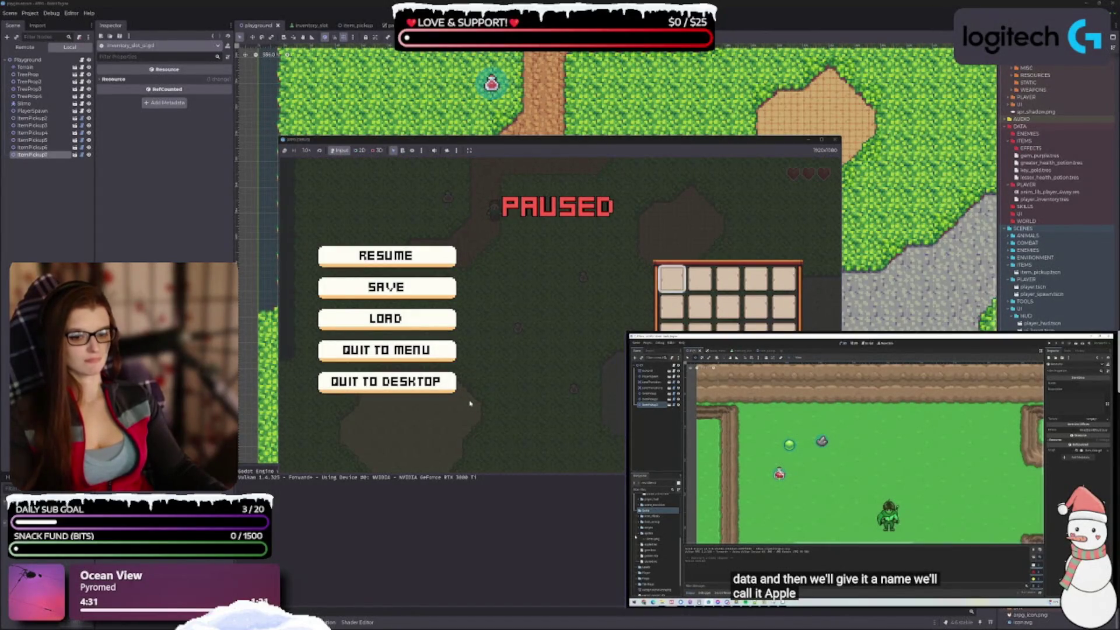
key("Escape")
Step: Walk the player onto the grass to pick up a purple item and around the sand patch
key("a")
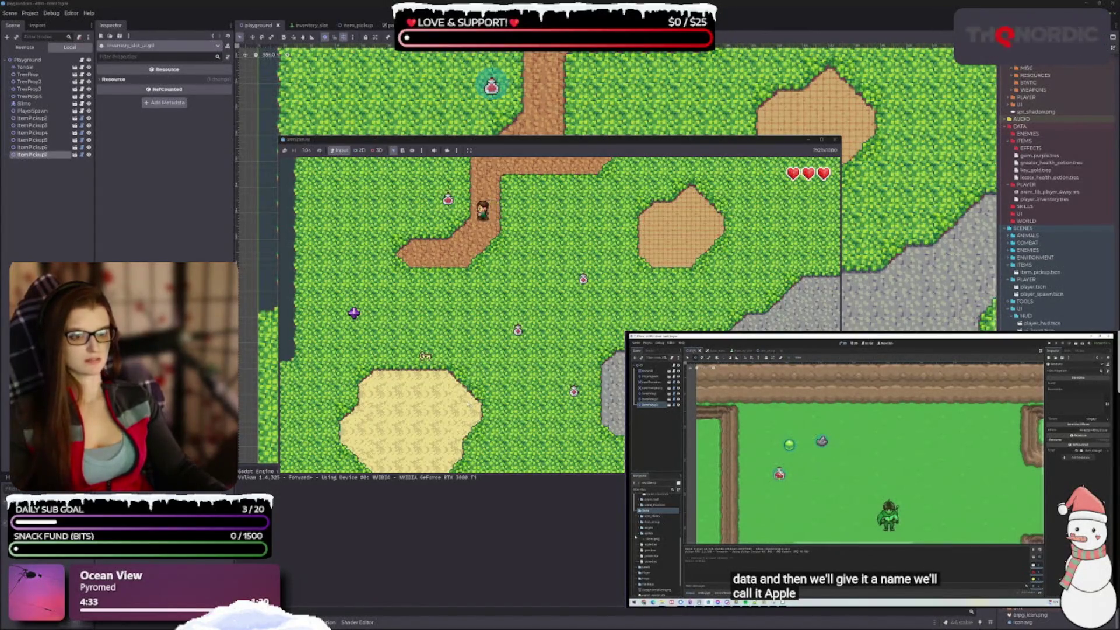
key("s")
key("a")
key("d")
key("d")
key("w")
key("a")
key("s")
key("d")
Step: Collect the remaining purple items, pause to check them, then close the running game
key("w")
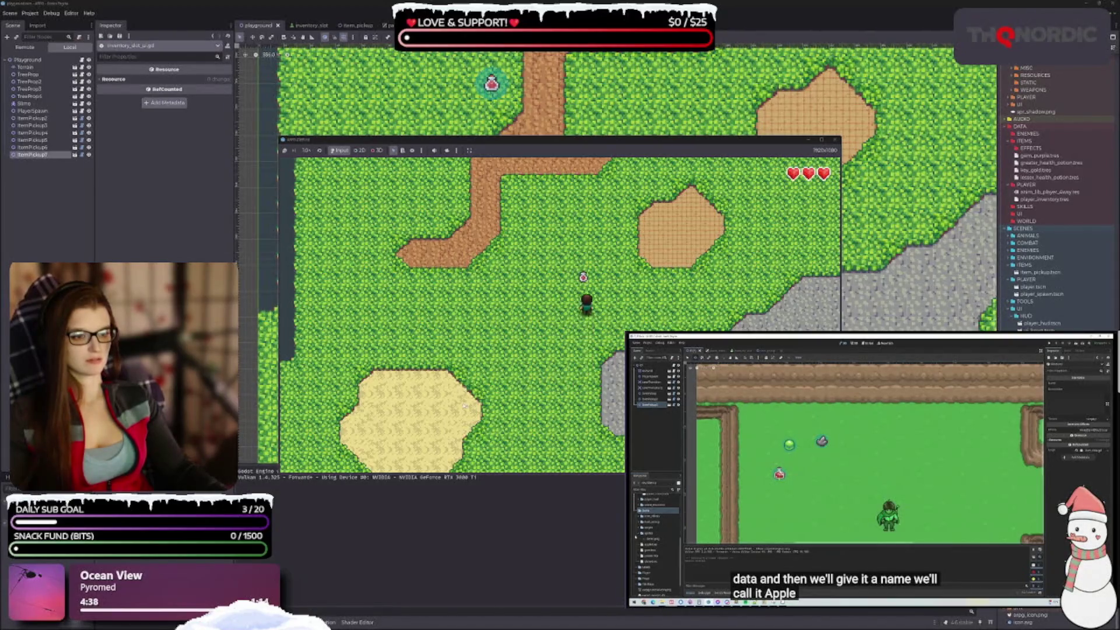
key("a")
key("Escape")
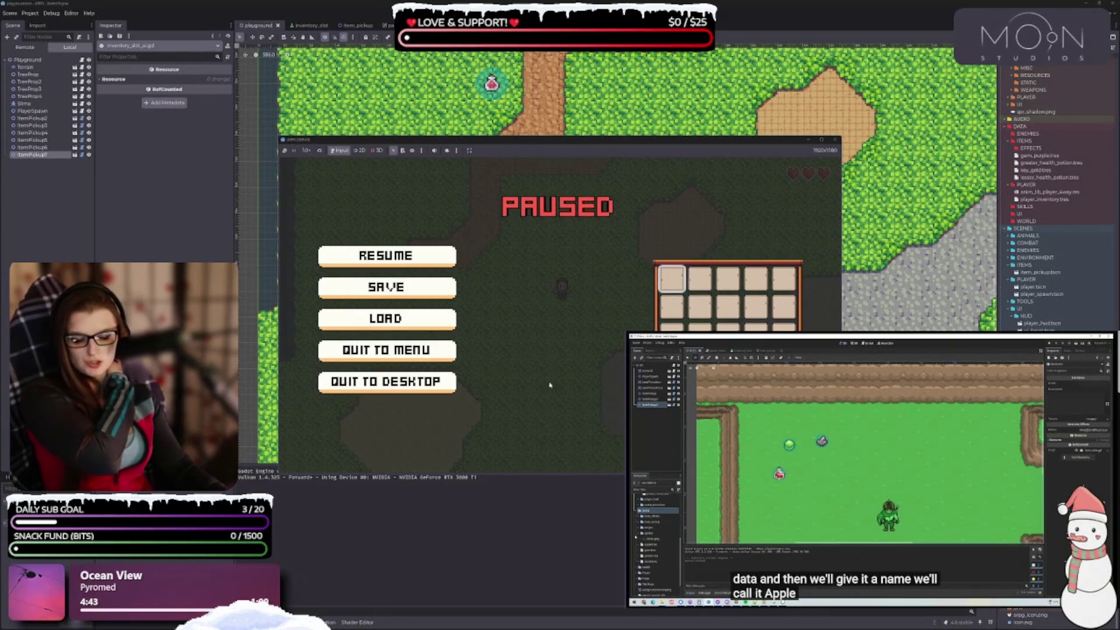
left_click(836, 141)
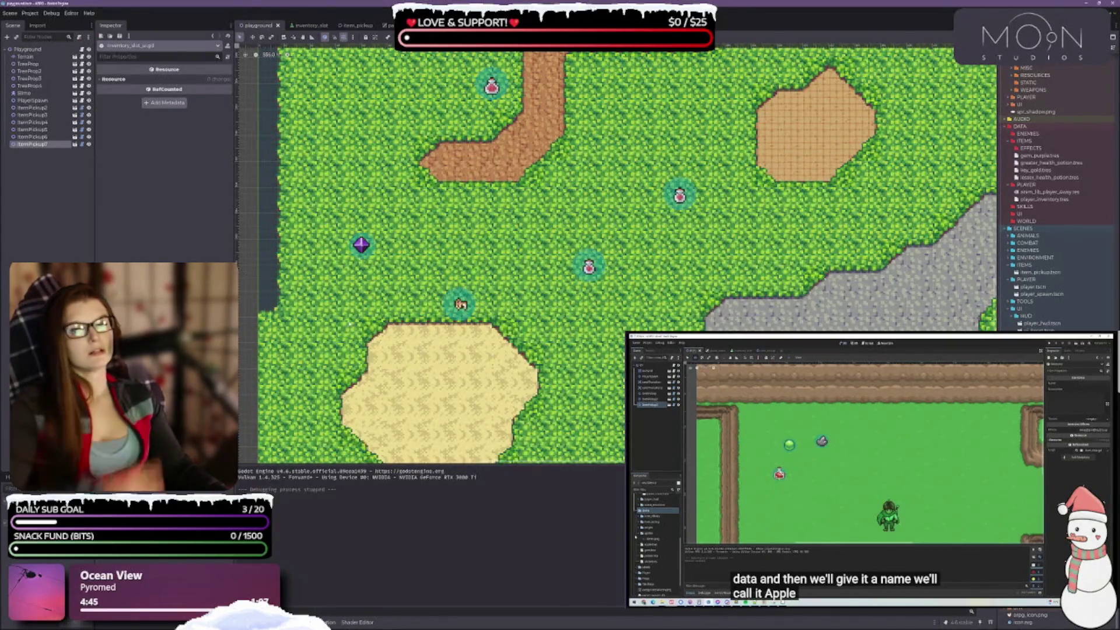
Step: Inspect ItemPickup2's item data and the inventory_slot scene's Sprite2D, then bring up the item_pickup scene
left_click(32, 108)
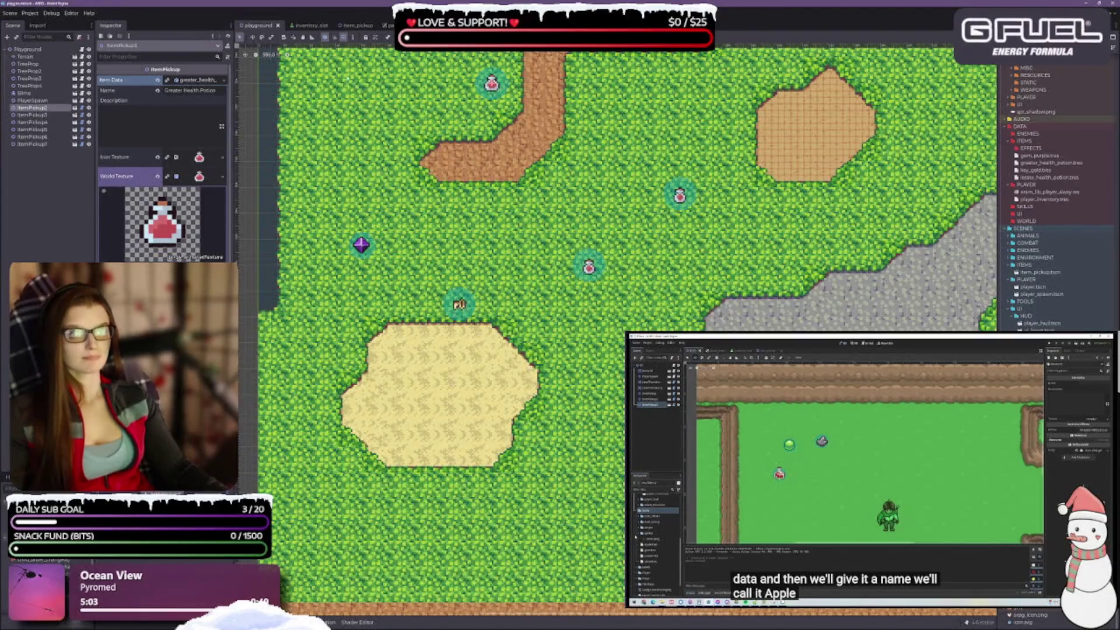
left_click(308, 25)
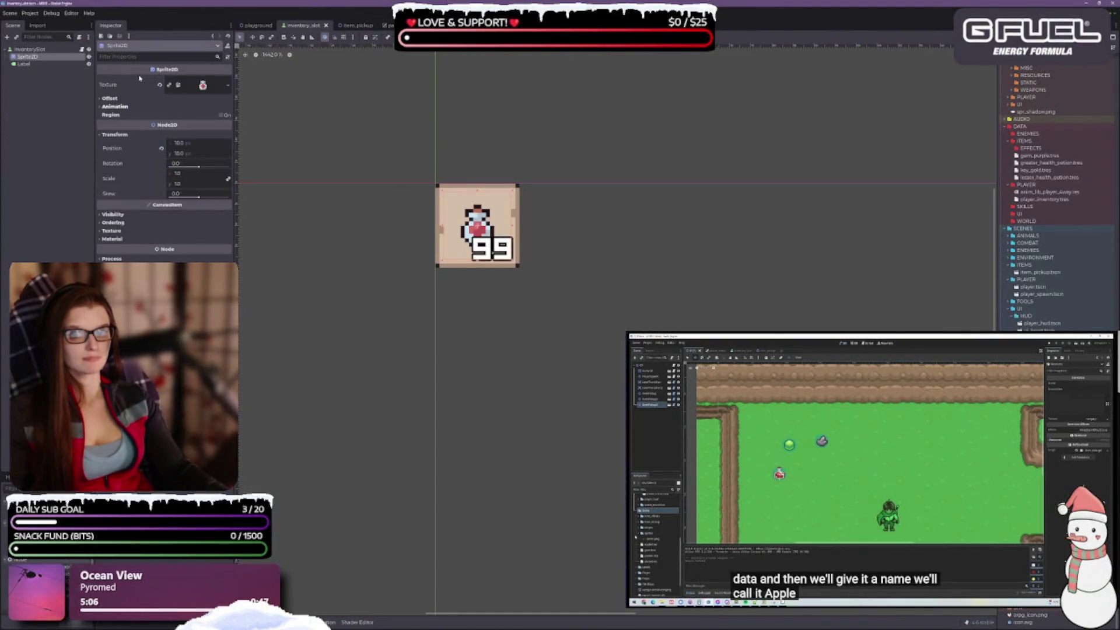
left_click(29, 49)
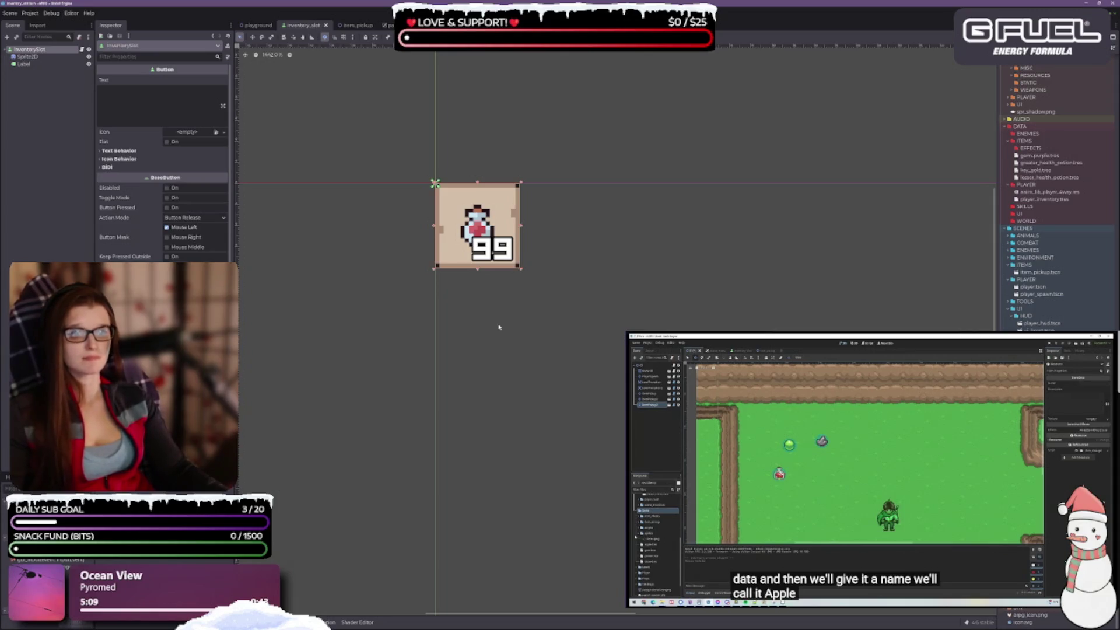
scroll(163, 163, "down", 10)
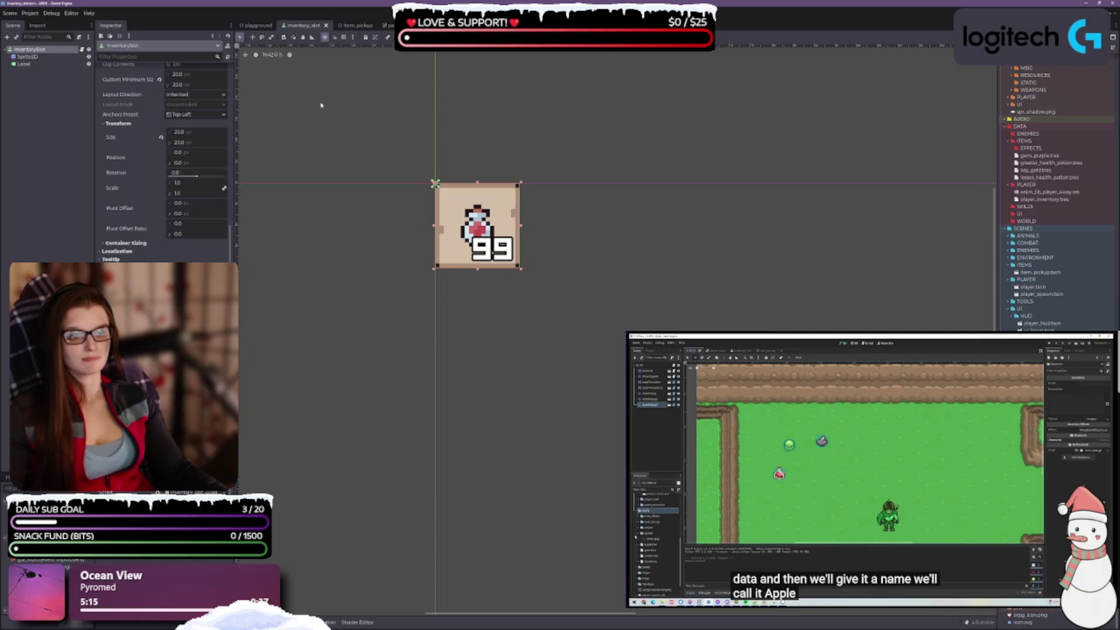
left_click(30, 57)
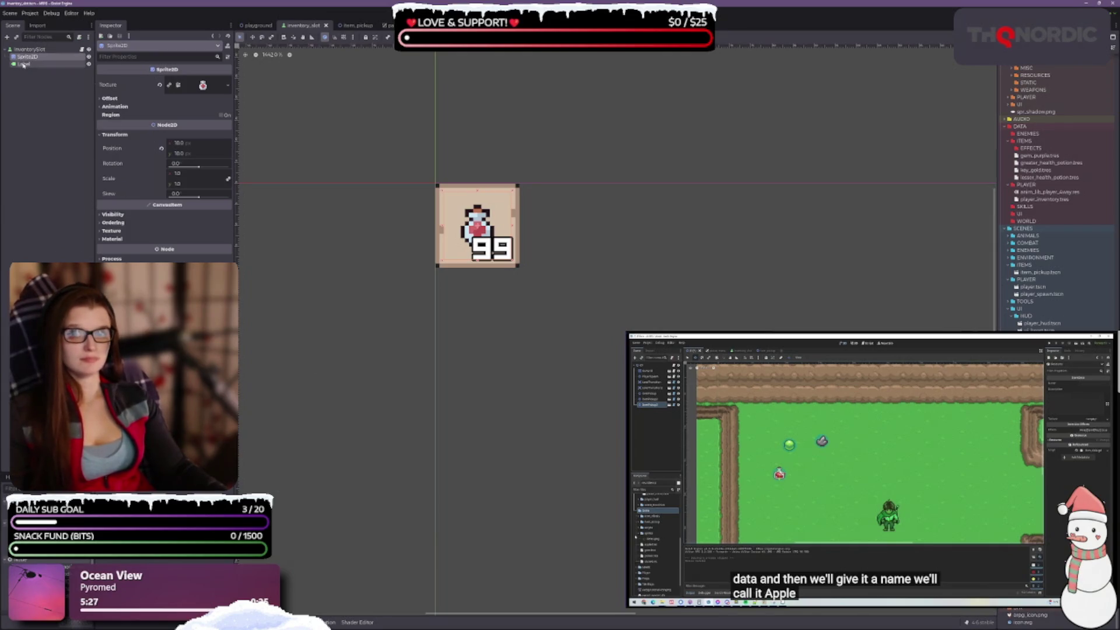
left_click(350, 25)
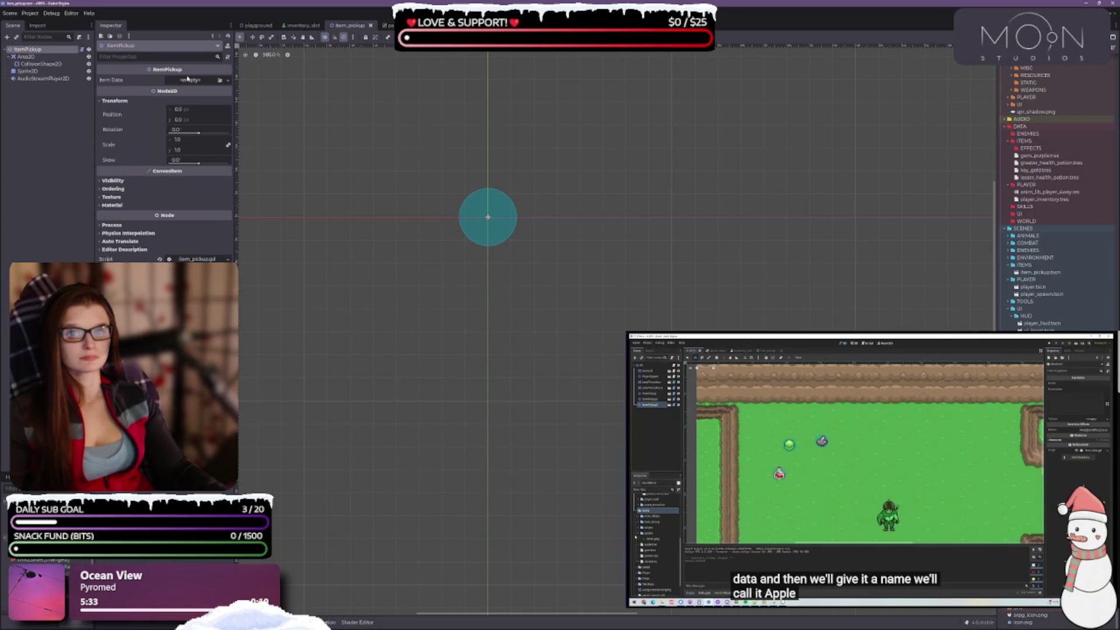
Step: Inspect the item pickup's Area2D, root, AudioStreamPlayer2D and Sprite2D nodes, ending on Sprite2D
left_click(30, 58)
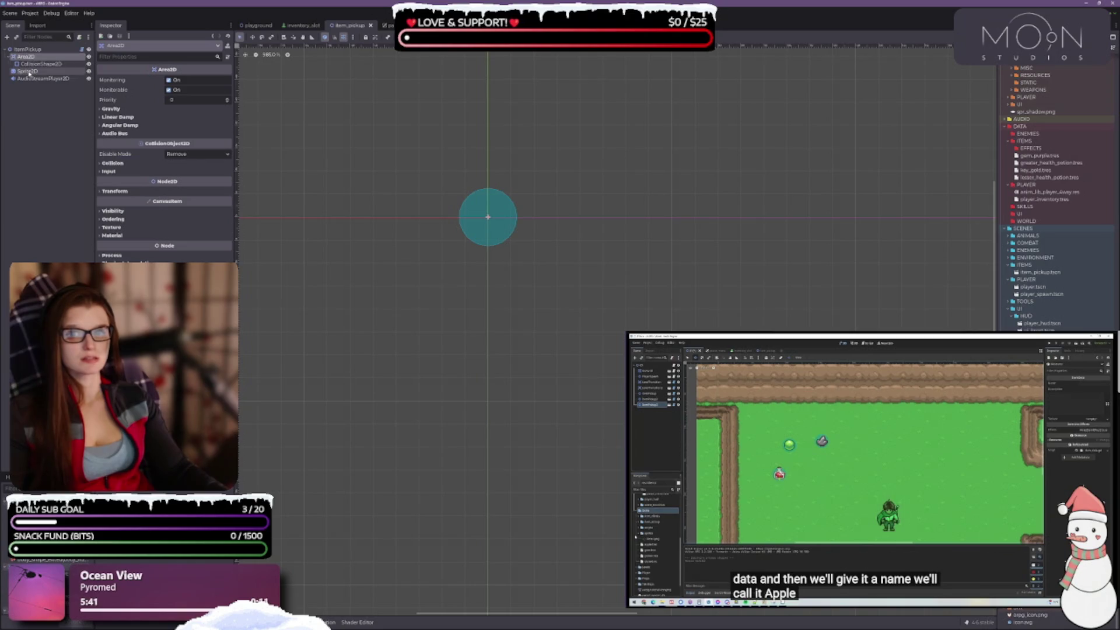
left_click(27, 71)
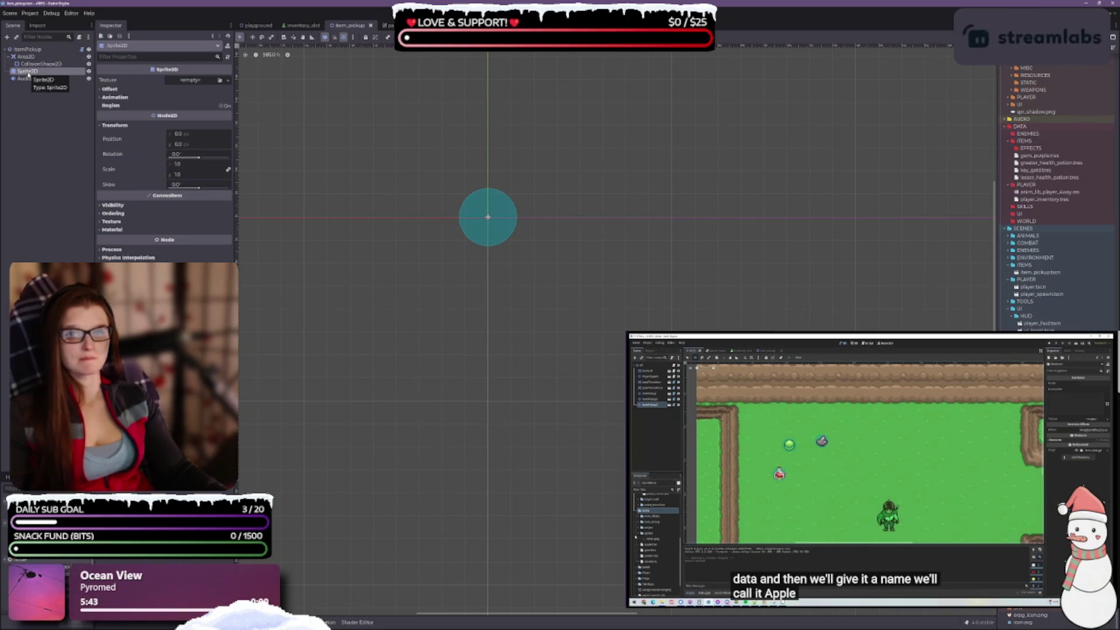
left_click(24, 50)
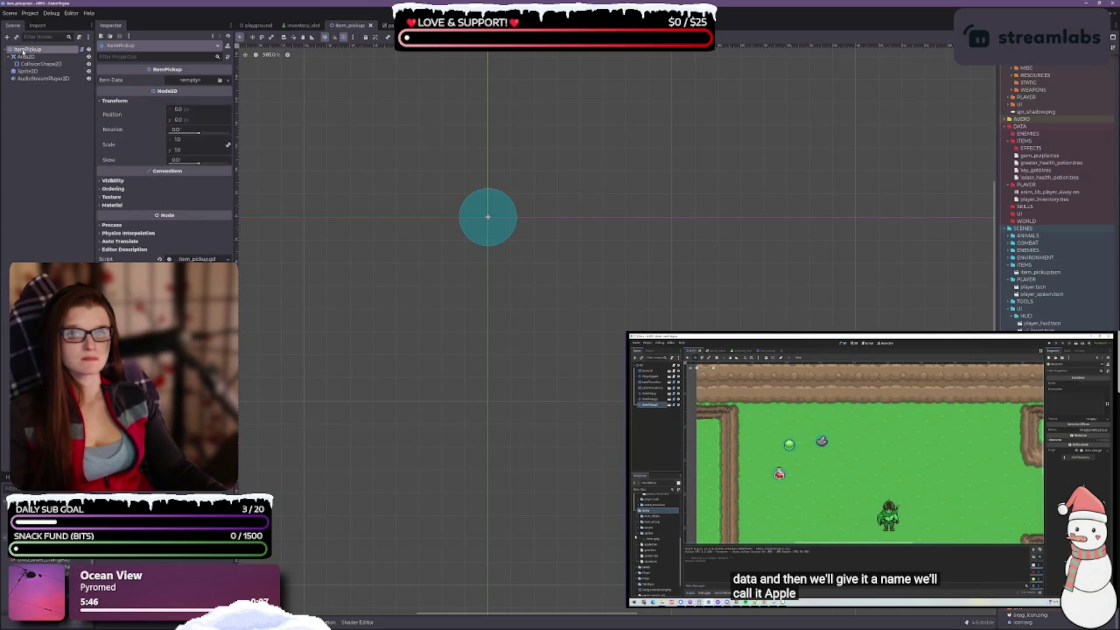
left_click(27, 71)
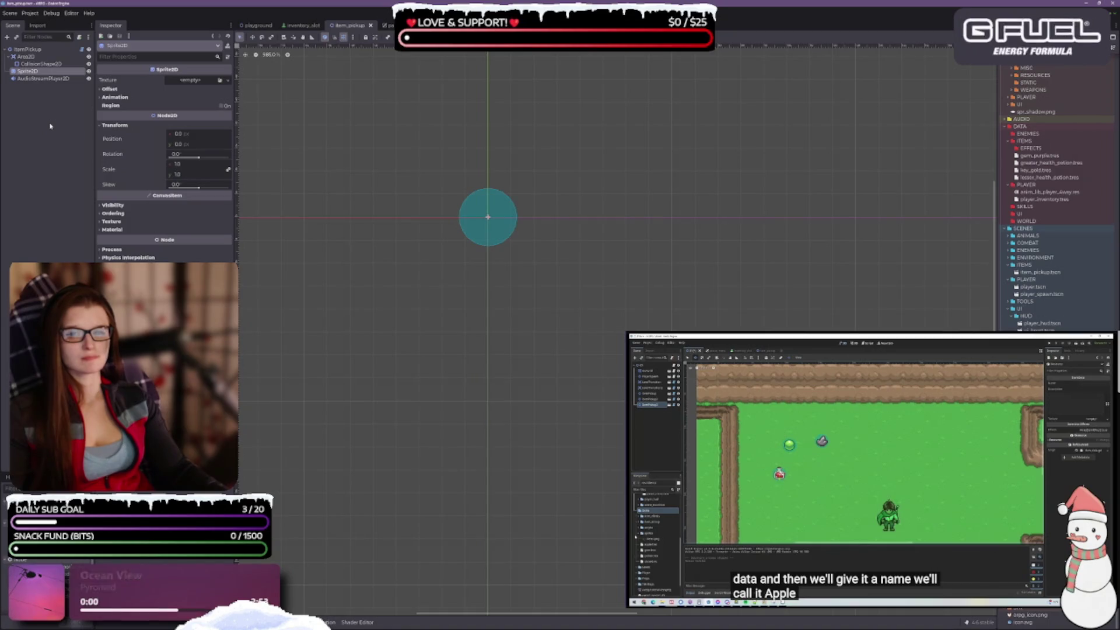
left_click(40, 79)
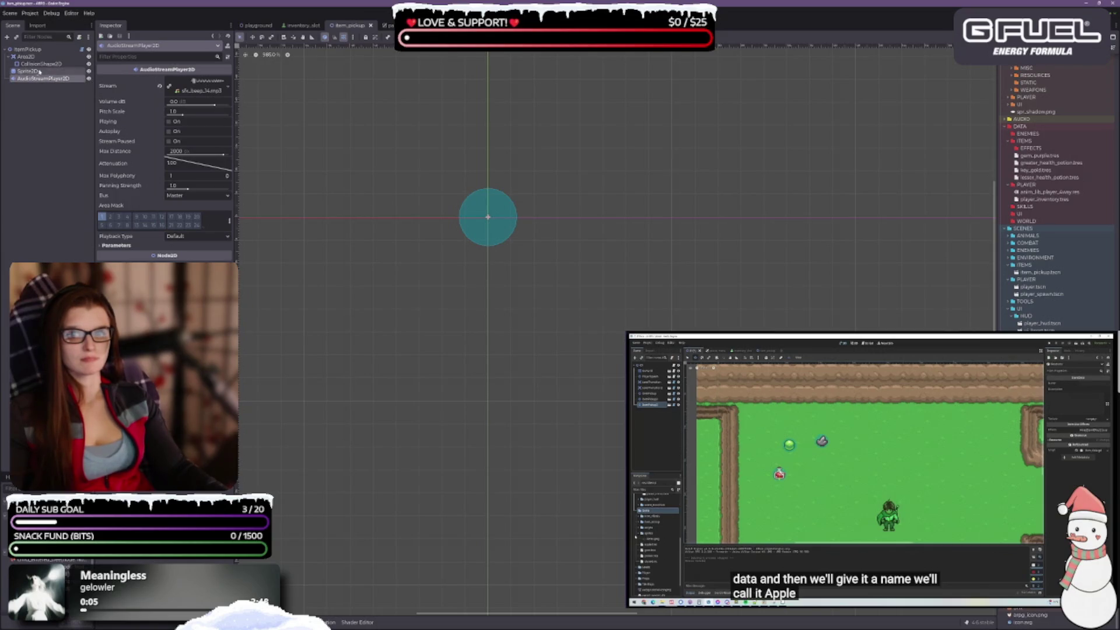
left_click(27, 70)
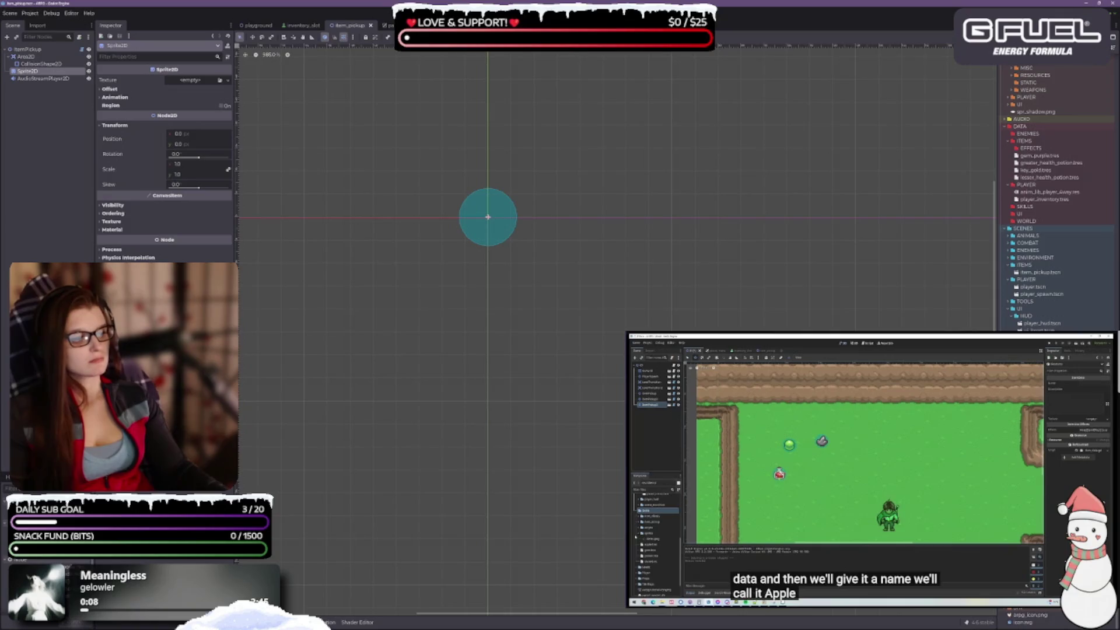
scroll(1056, 198, "up", 10)
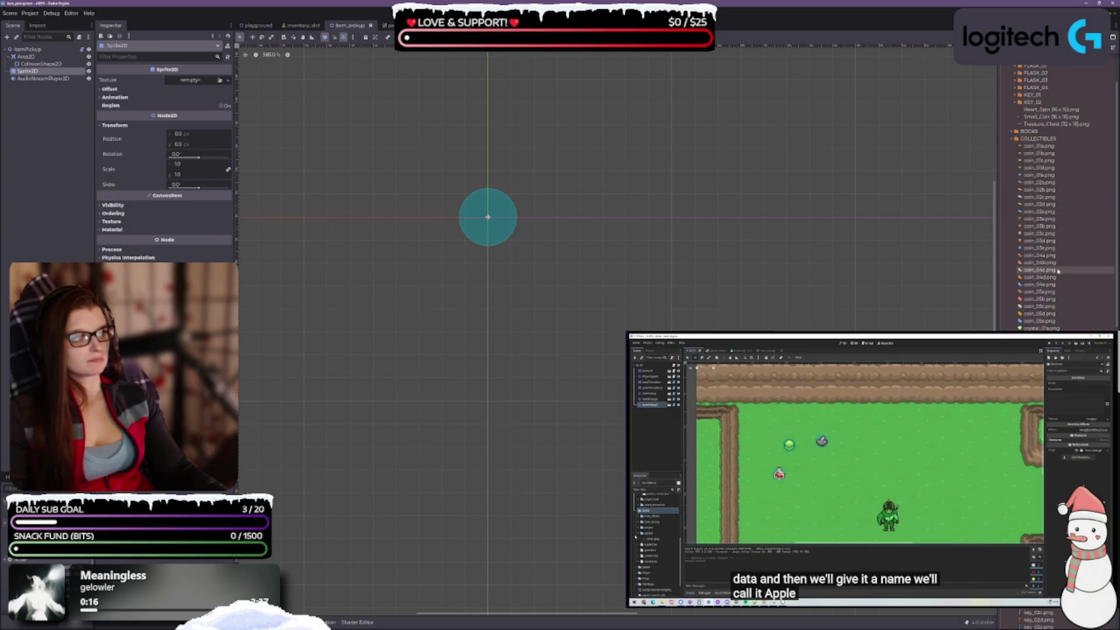
Step: Give the pickup's Sprite2D a new AnimatedTexture with 4 frames
left_click(220, 81)
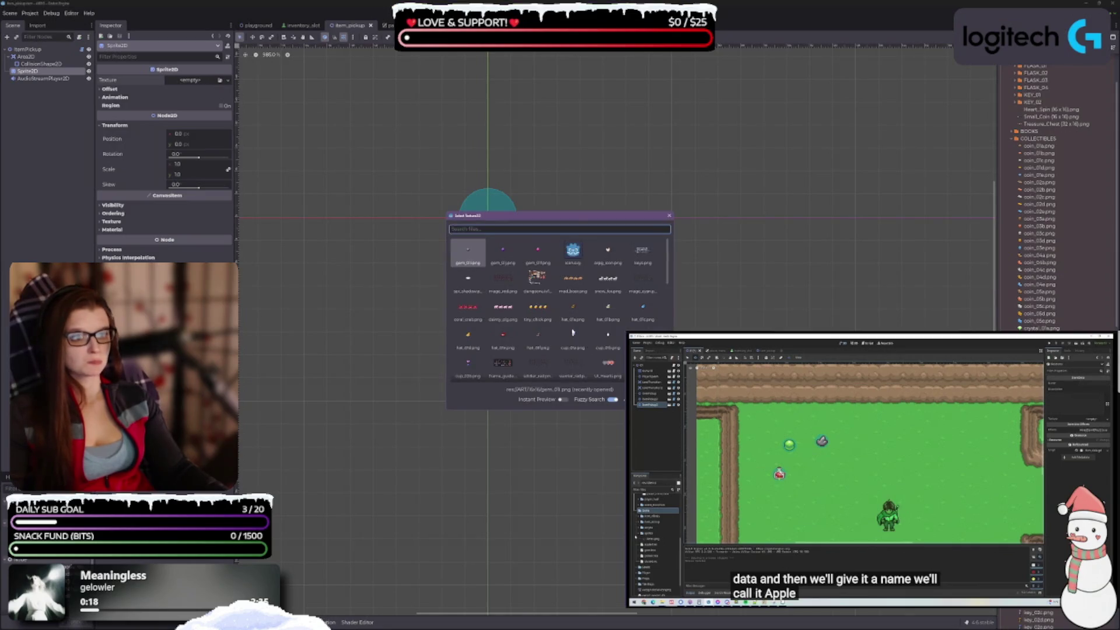
left_click(669, 216)
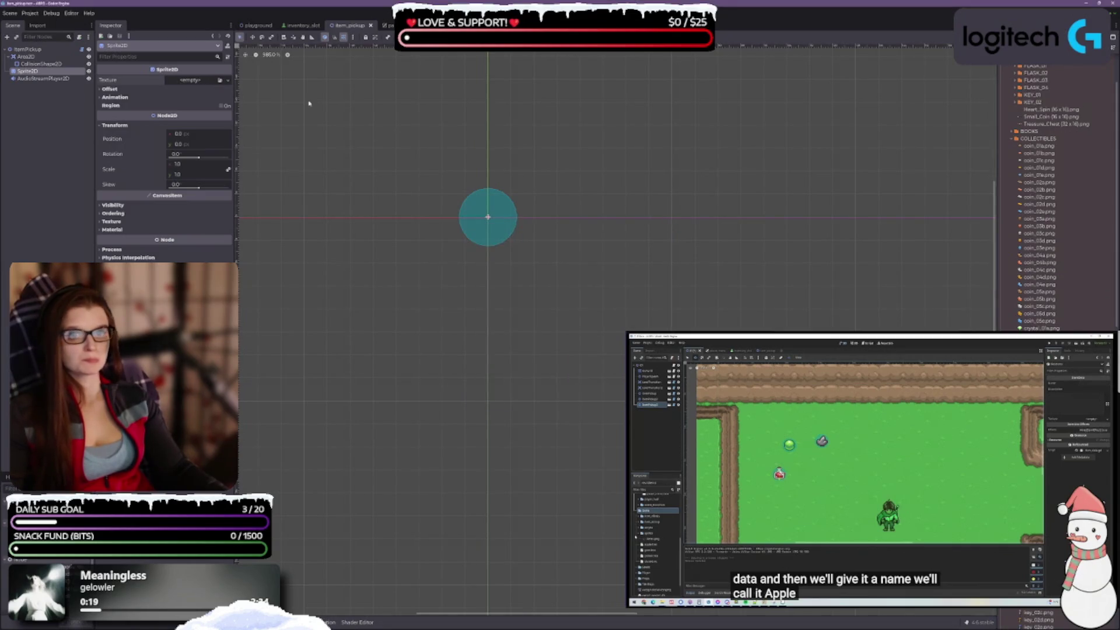
left_click(227, 80)
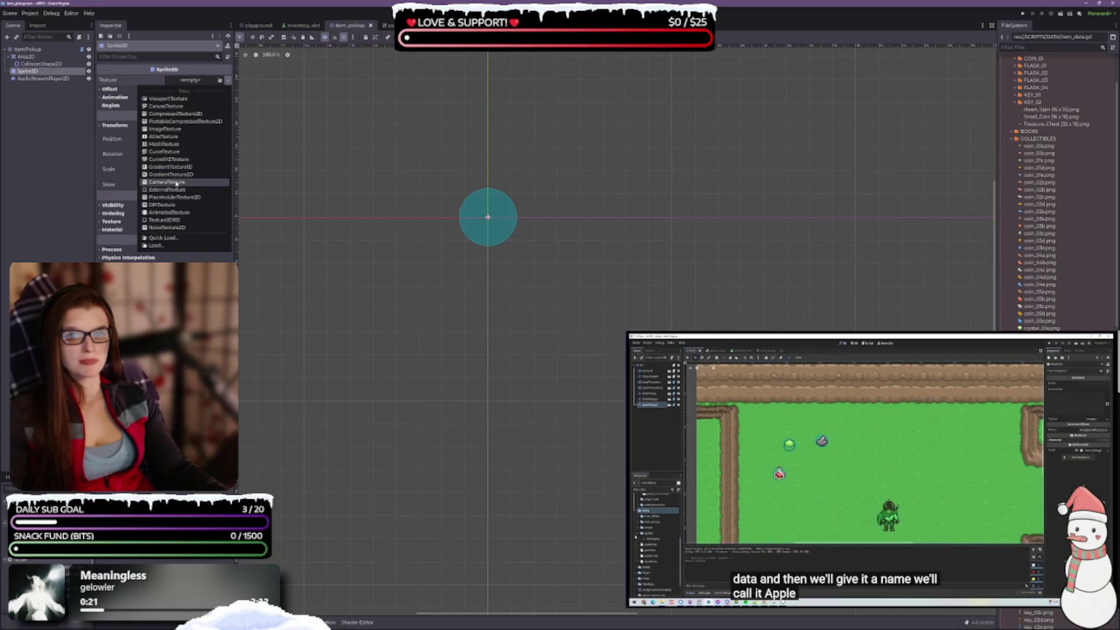
left_click(186, 213)
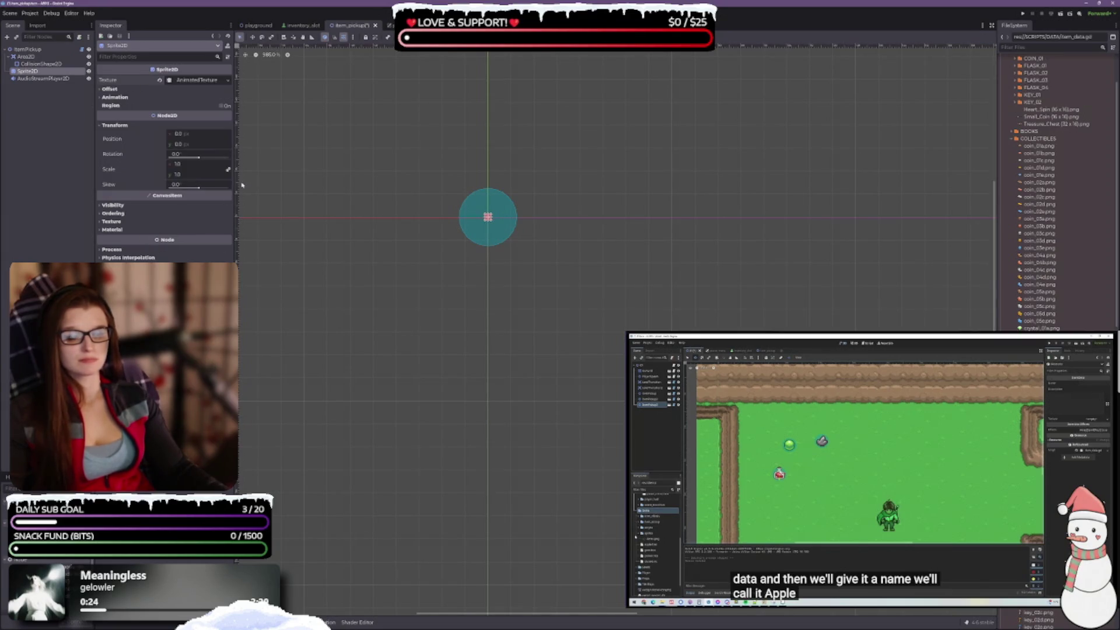
left_click(197, 80)
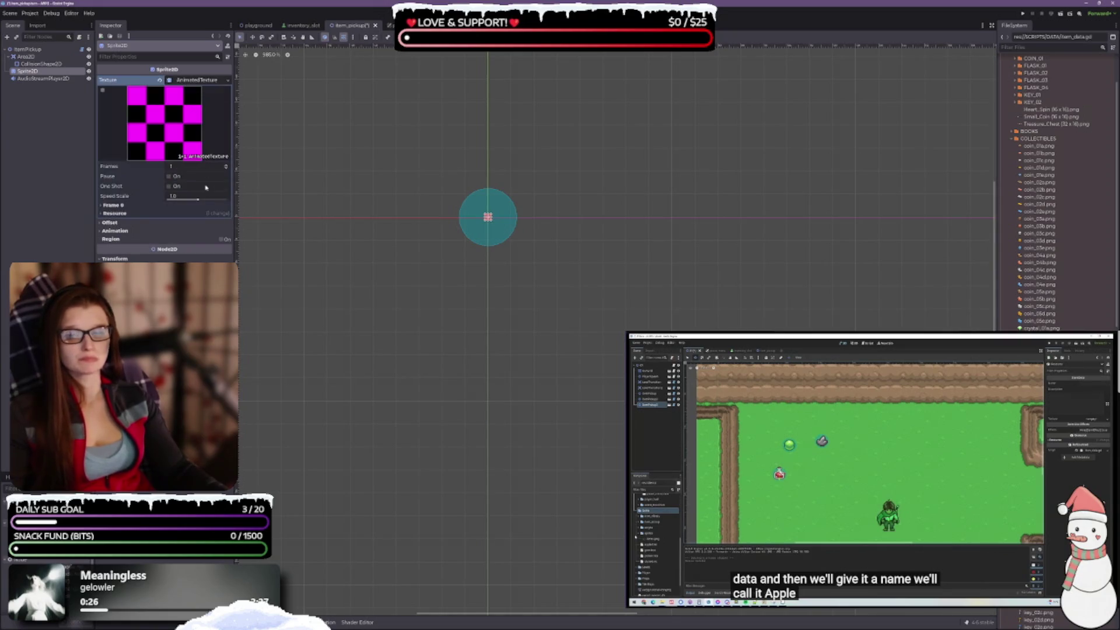
left_click(226, 168)
left_click(226, 167)
left_click(226, 167)
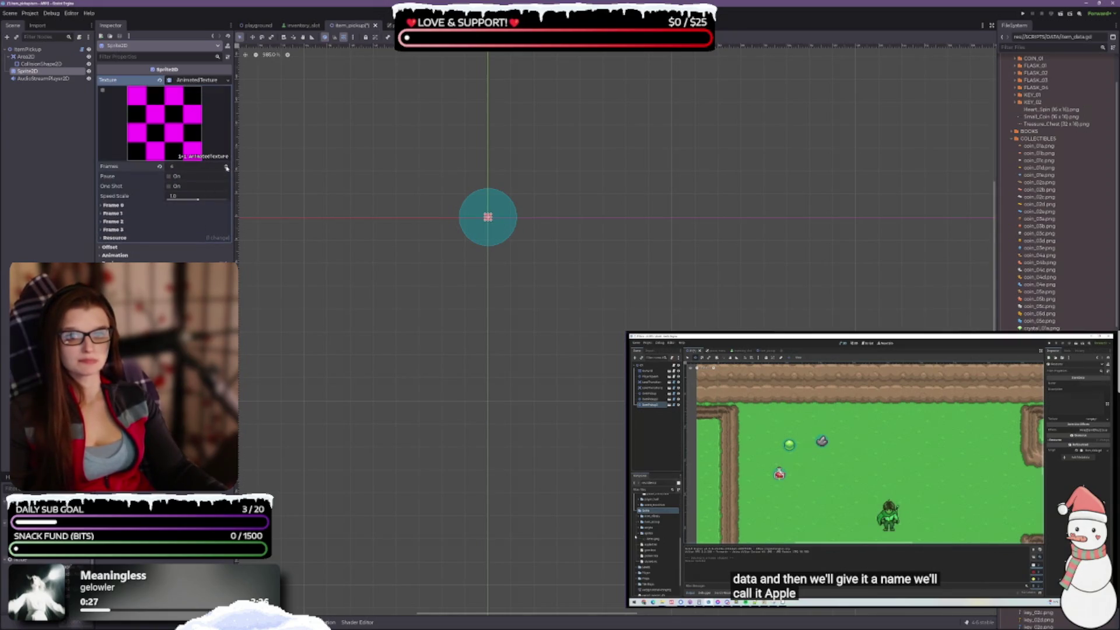
Step: Assign key_01_0.png through key_01_3.png from the KEY_01 folder as frames 0–3
left_click(103, 206)
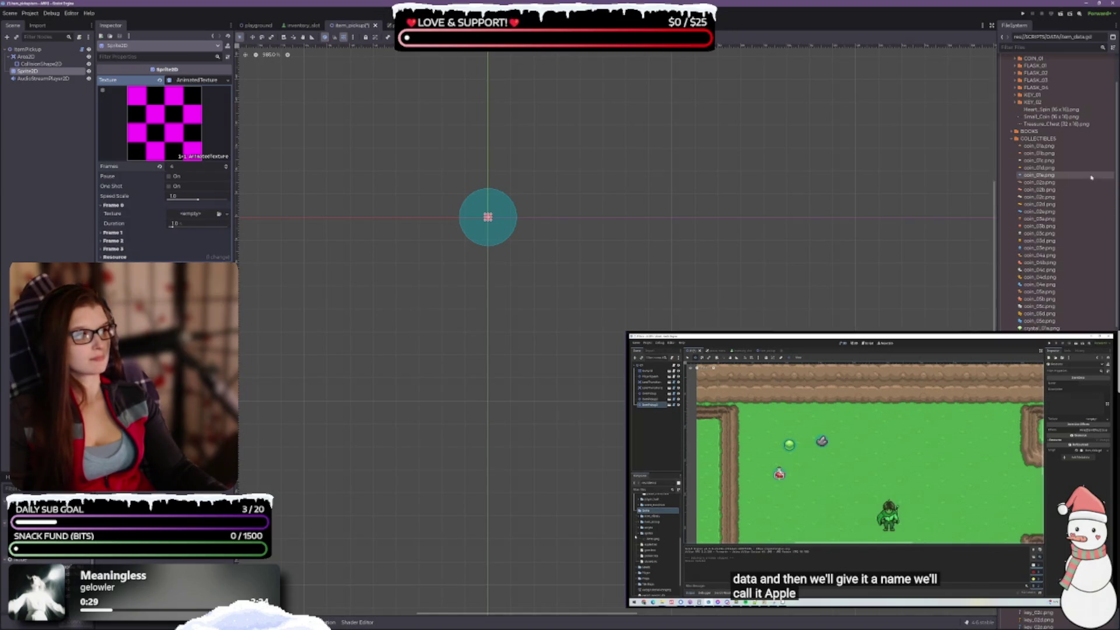
scroll(1055, 193, "up", 3)
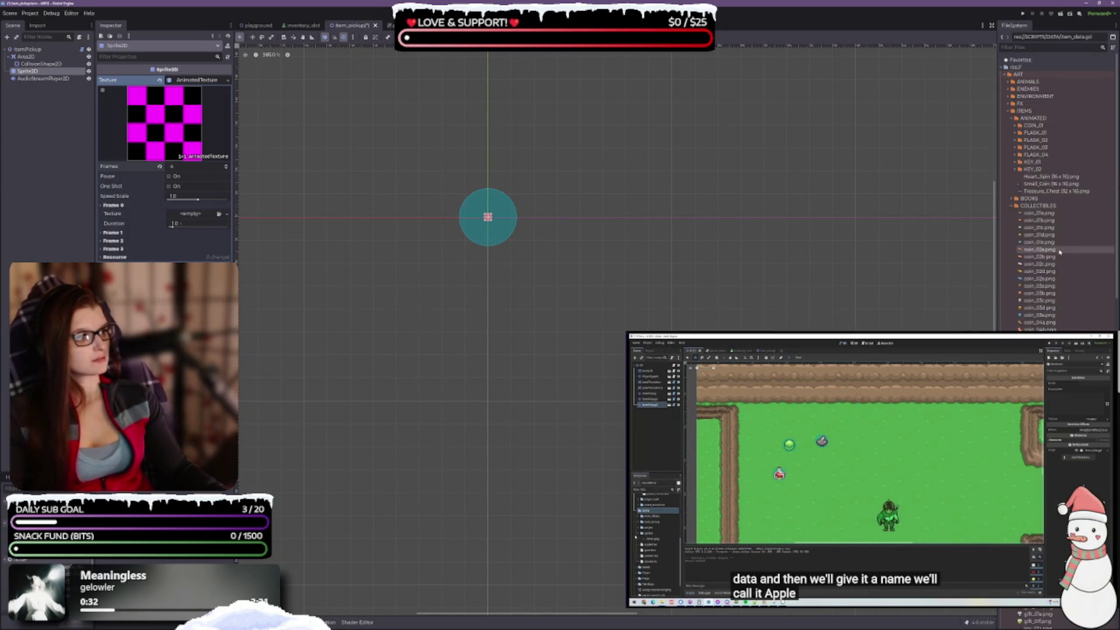
left_click(1018, 162)
left_click(1042, 169)
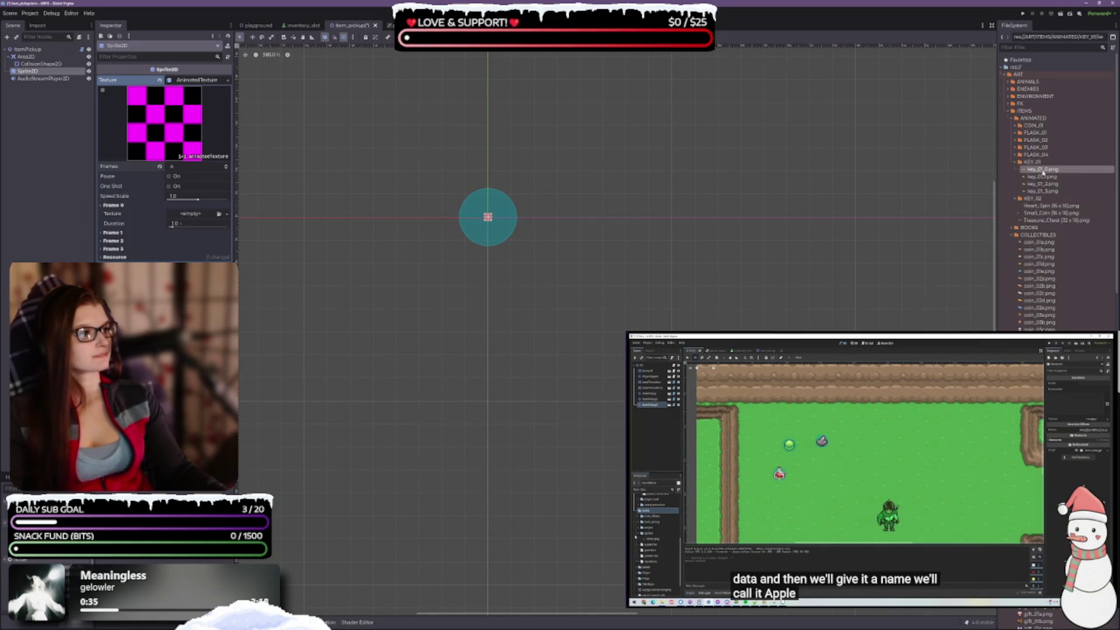
left_click_drag(1043, 169, 204, 218)
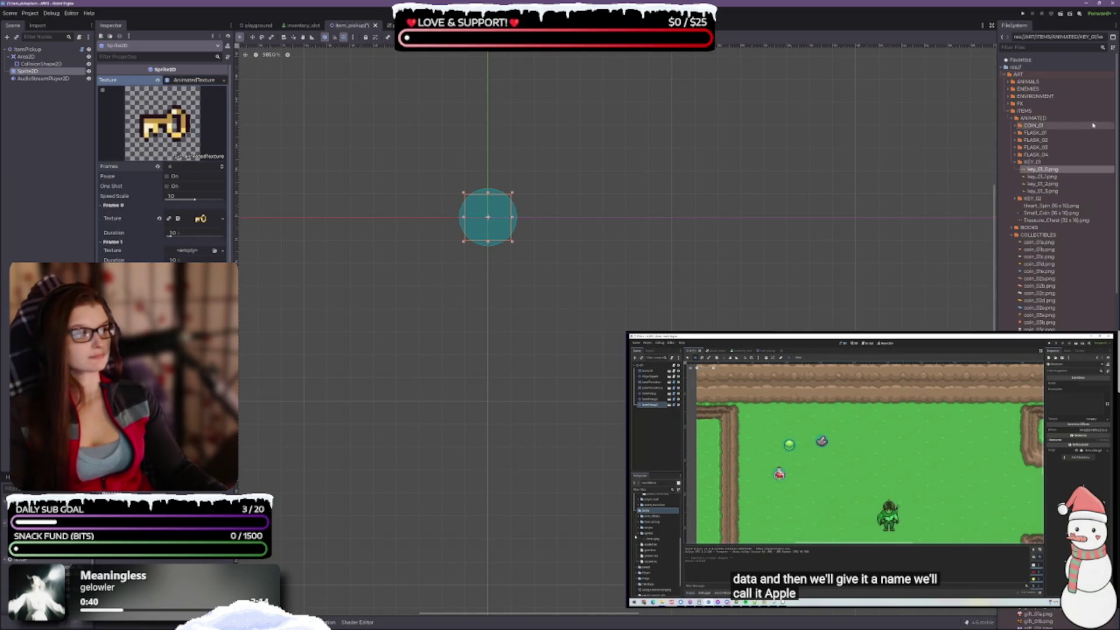
mouse_move(1042, 177)
left_mouse_down()
mouse_move(387, 250)
mouse_move(208, 253)
left_mouse_up()
mouse_move(1042, 184)
left_mouse_down()
mouse_move(238, 317)
mouse_move(198, 292)
left_mouse_up()
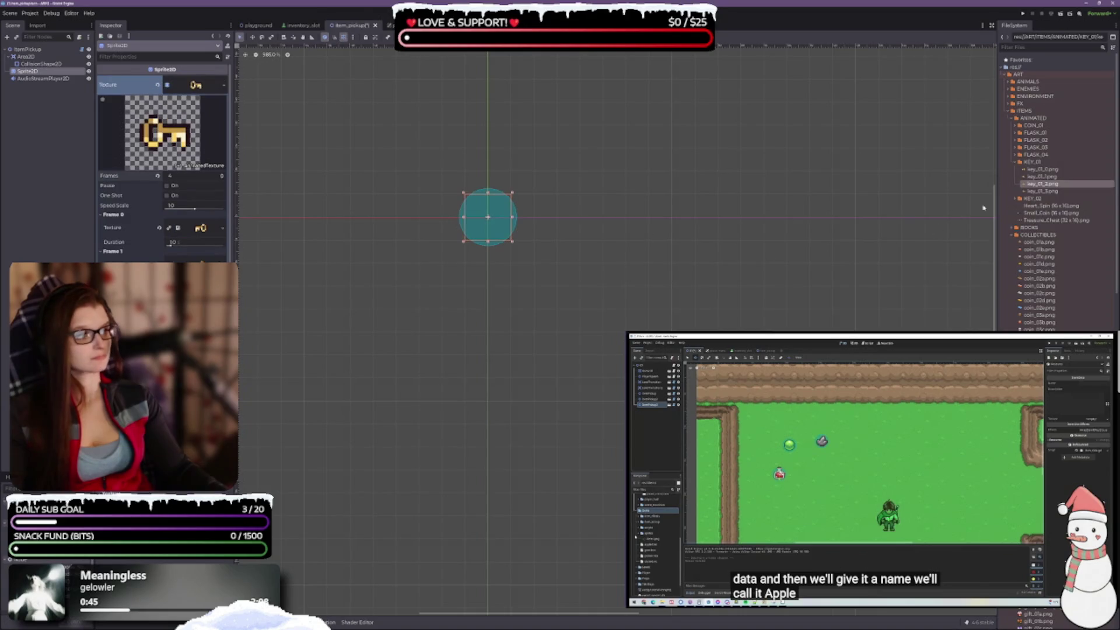
mouse_move(1060, 191)
left_mouse_down()
mouse_move(759, 227)
mouse_move(318, 305)
mouse_move(245, 333)
left_mouse_up()
Step: Set Frame 0's duration to 0.2 and save the item_pickup scene
left_click(188, 241)
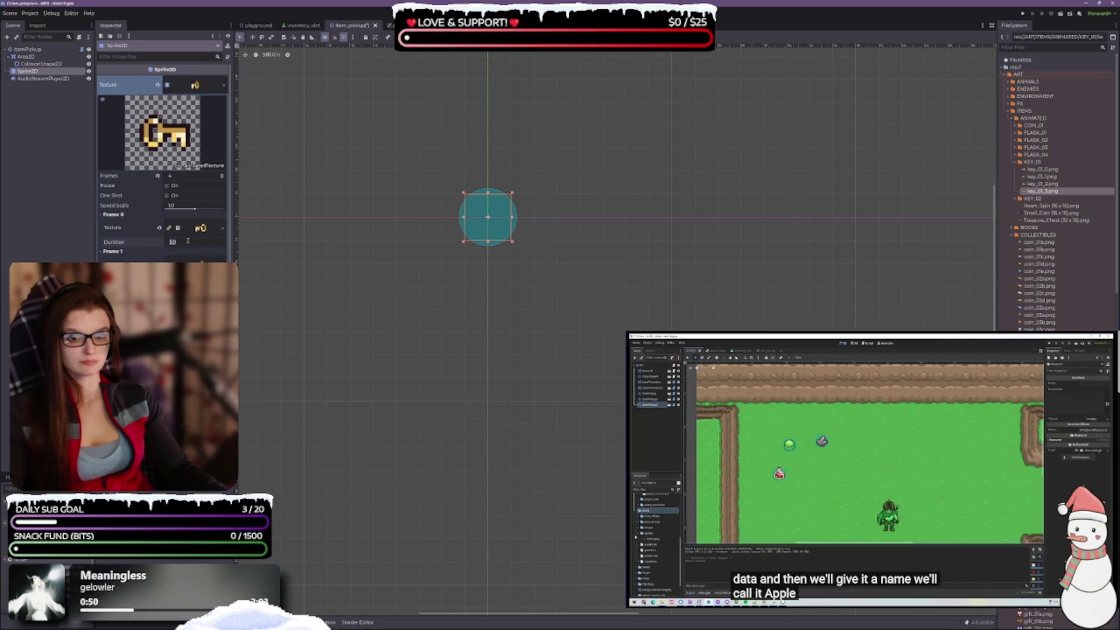
type("0.2")
key("Return")
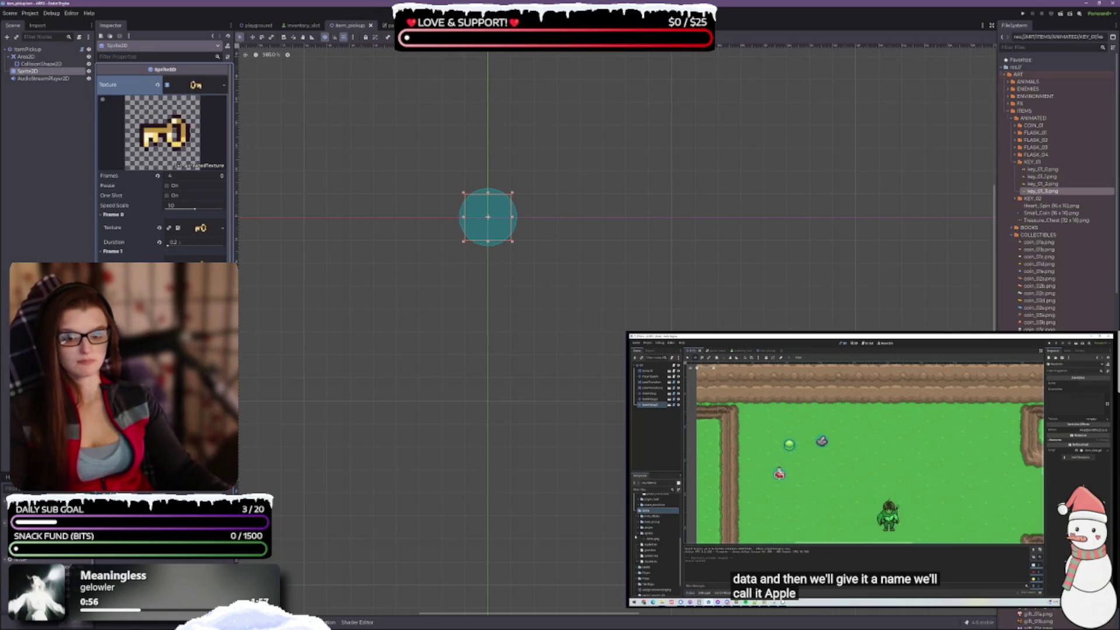
key("ctrl+s")
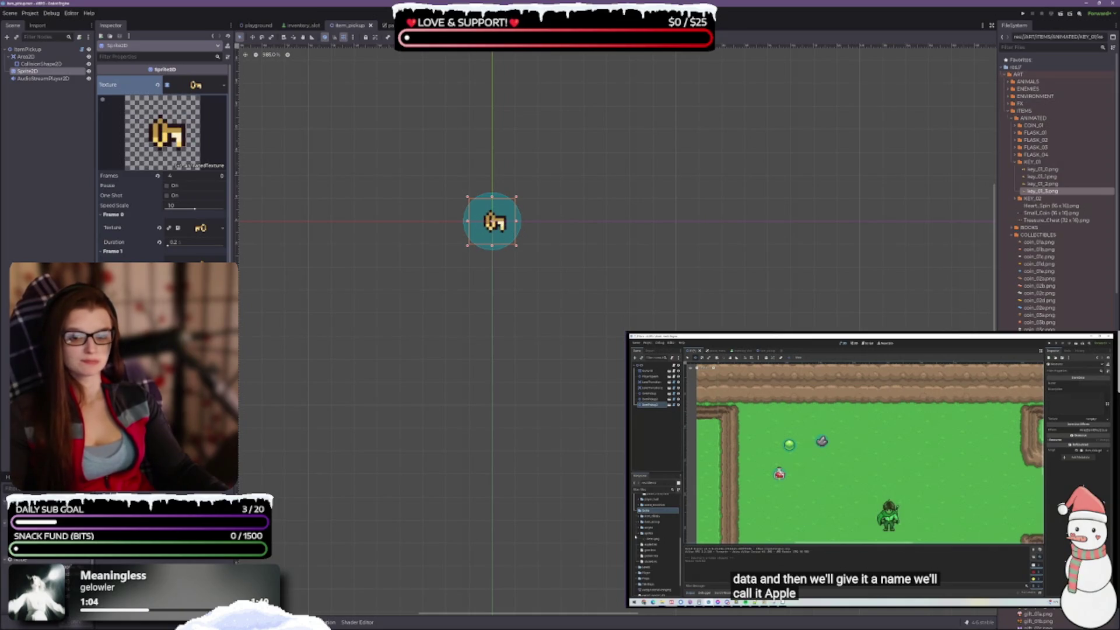
scroll(202, 262, "down", 3)
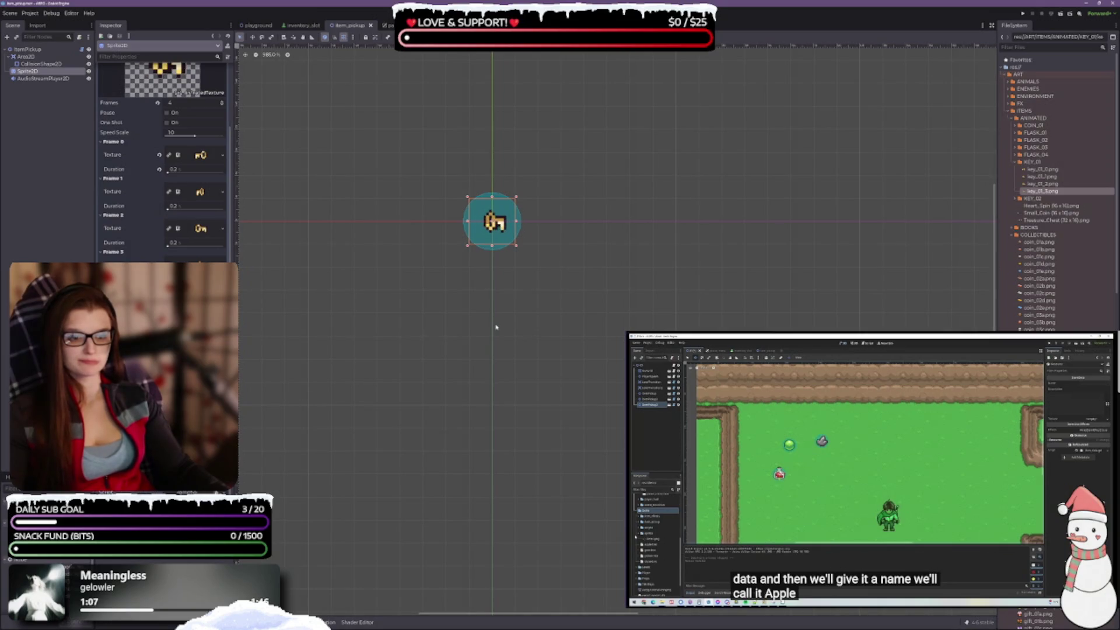
scroll(533, 313, "up", 2)
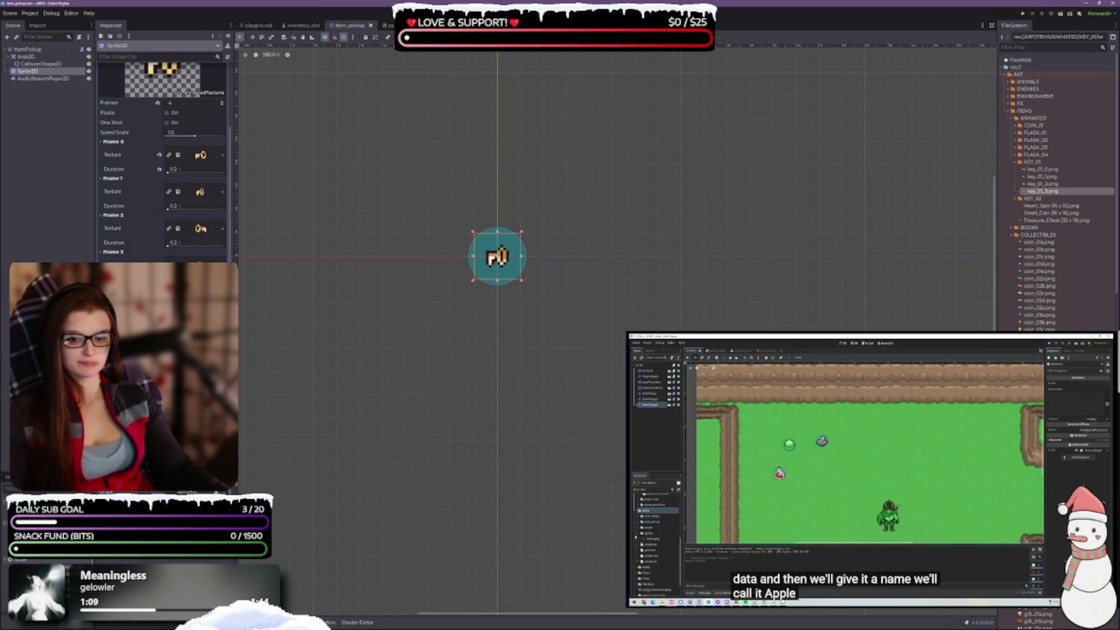
scroll(165, 157, "up", 3)
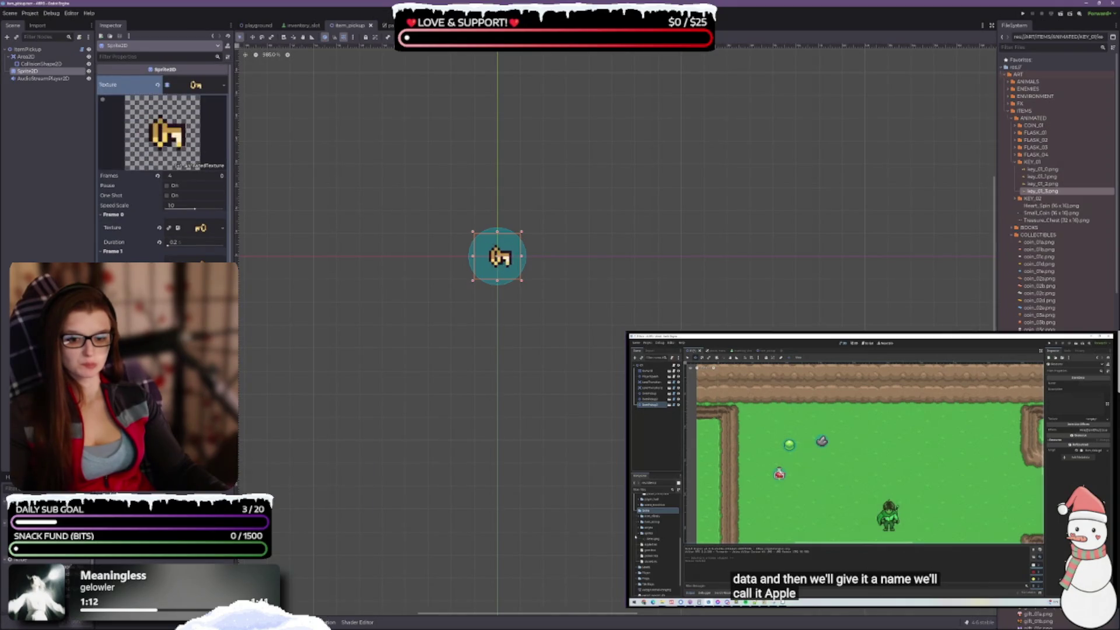
scroll(162, 157, "down", 4)
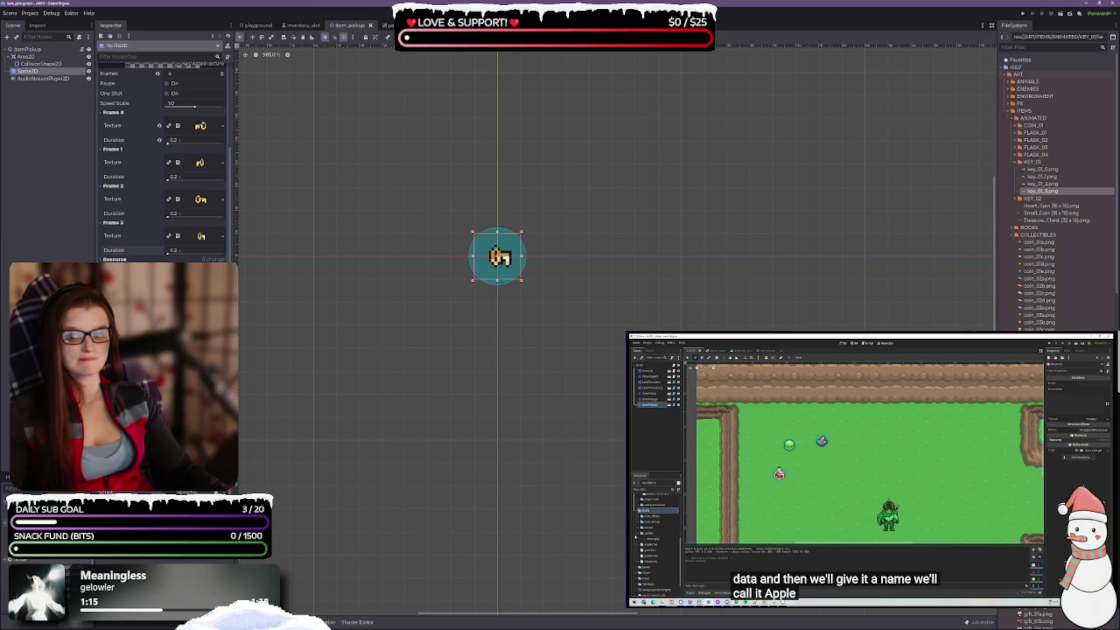
scroll(132, 202, "up", 4)
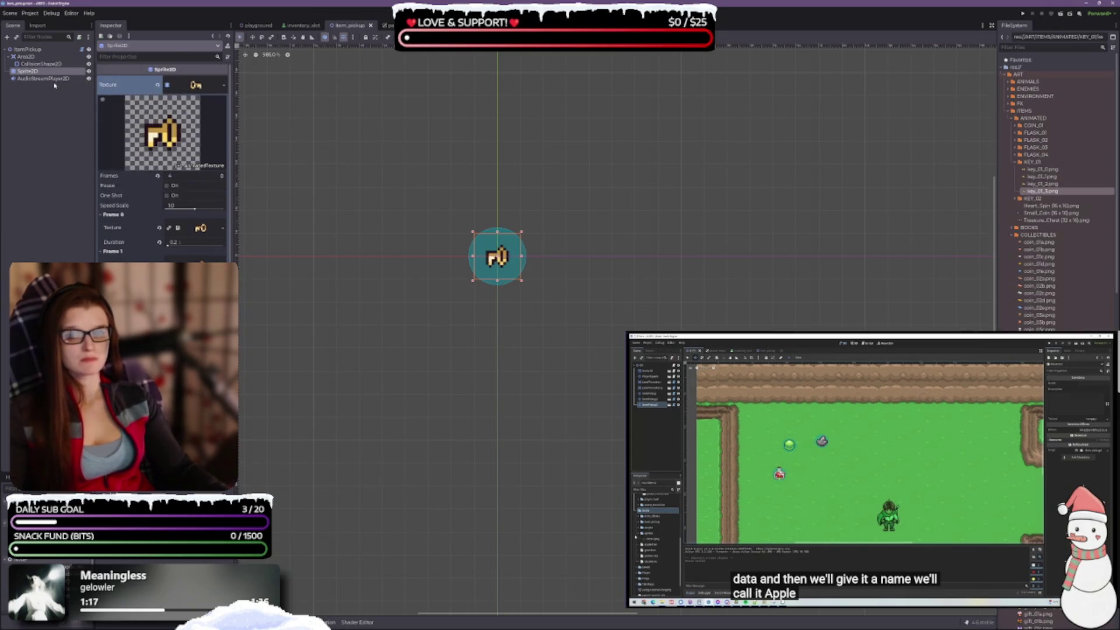
left_click(27, 50)
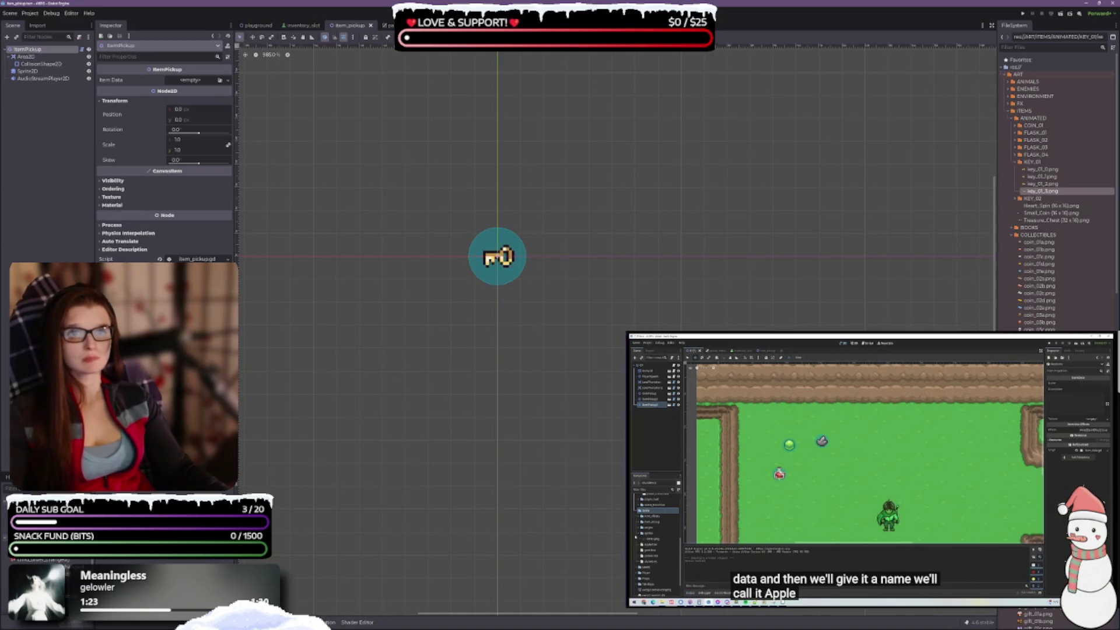
Step: Switch to the pause_menu scene
left_click(388, 25)
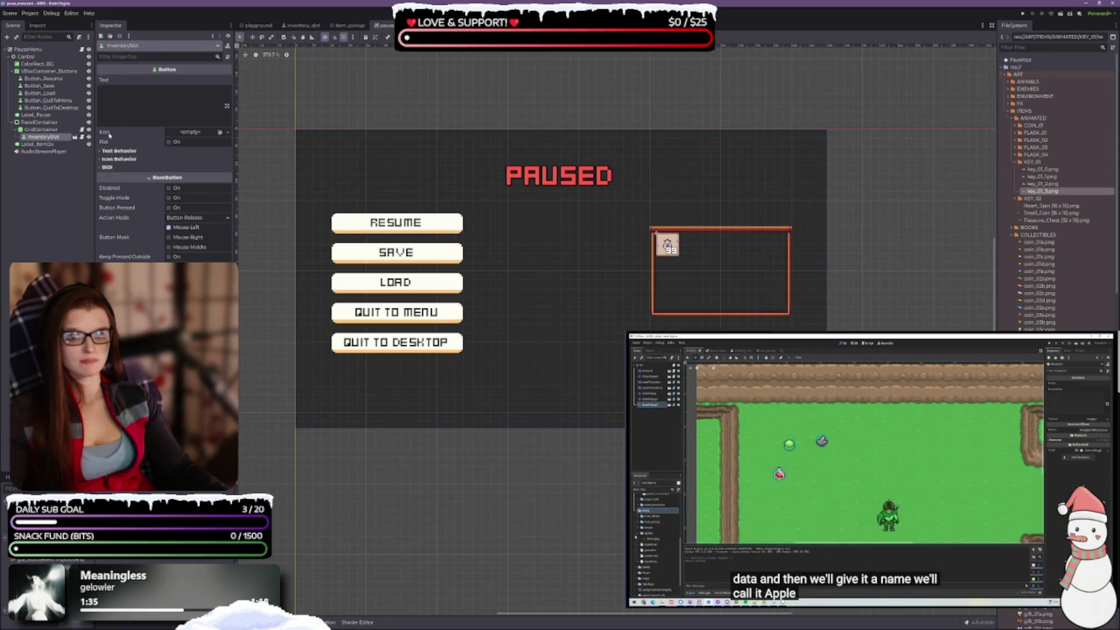
mouse_move(109, 135)
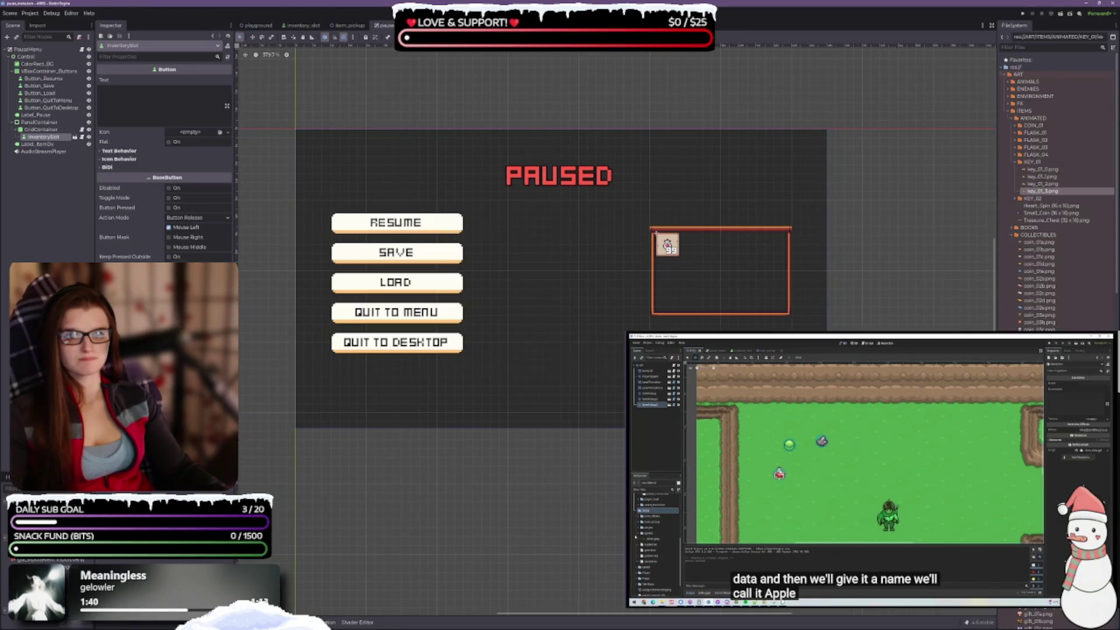
left_click(51, 131)
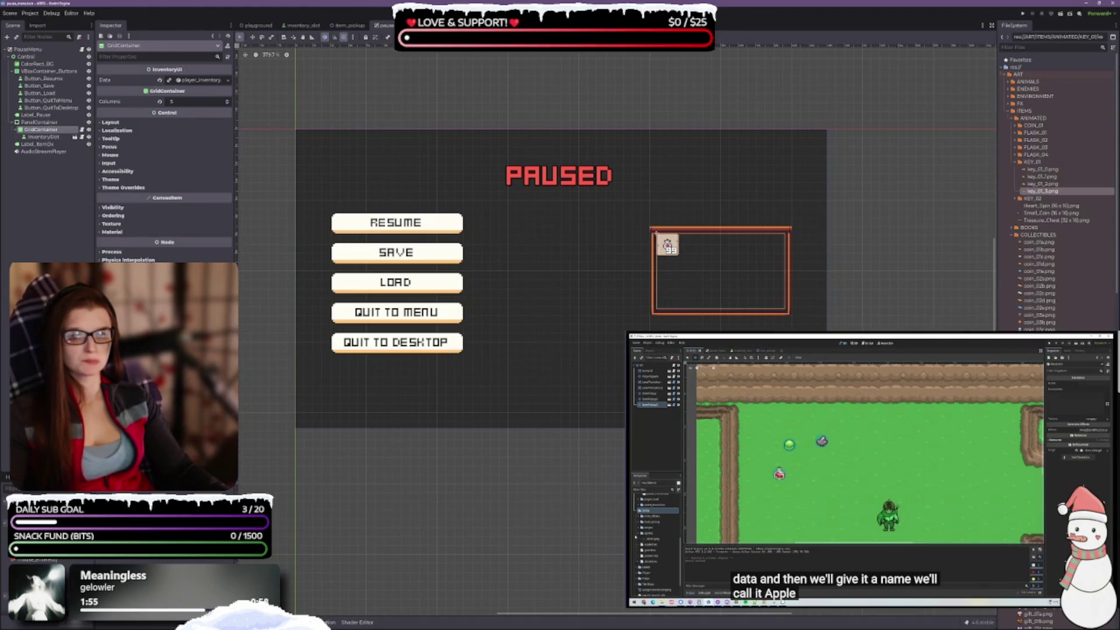
left_click(51, 138)
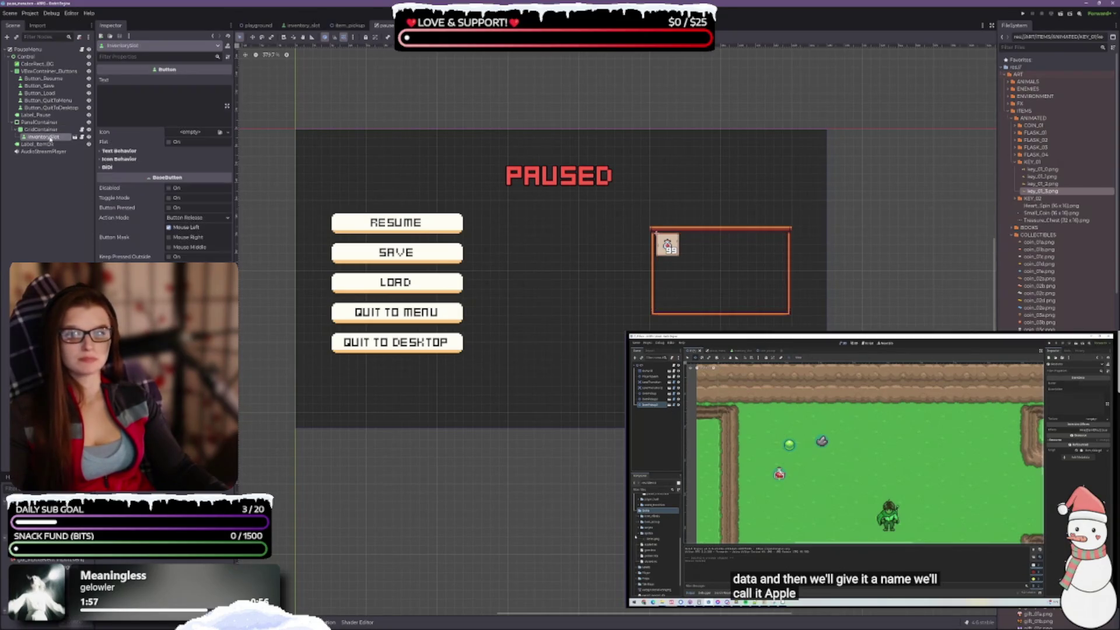
left_click(37, 123)
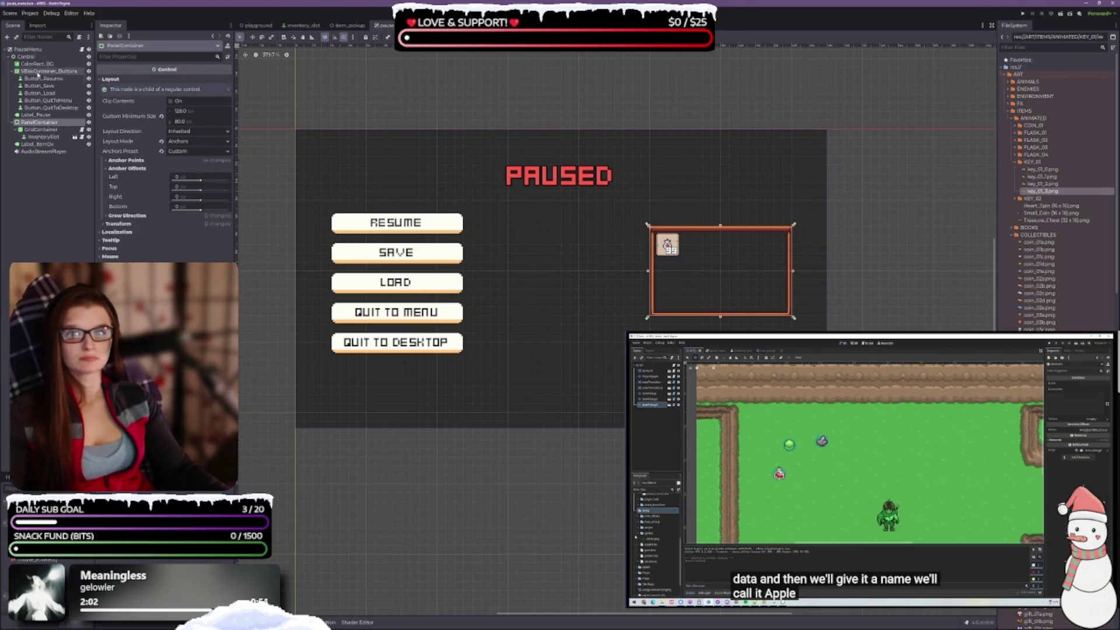
left_click(32, 50)
left_click(41, 64)
left_click(55, 72)
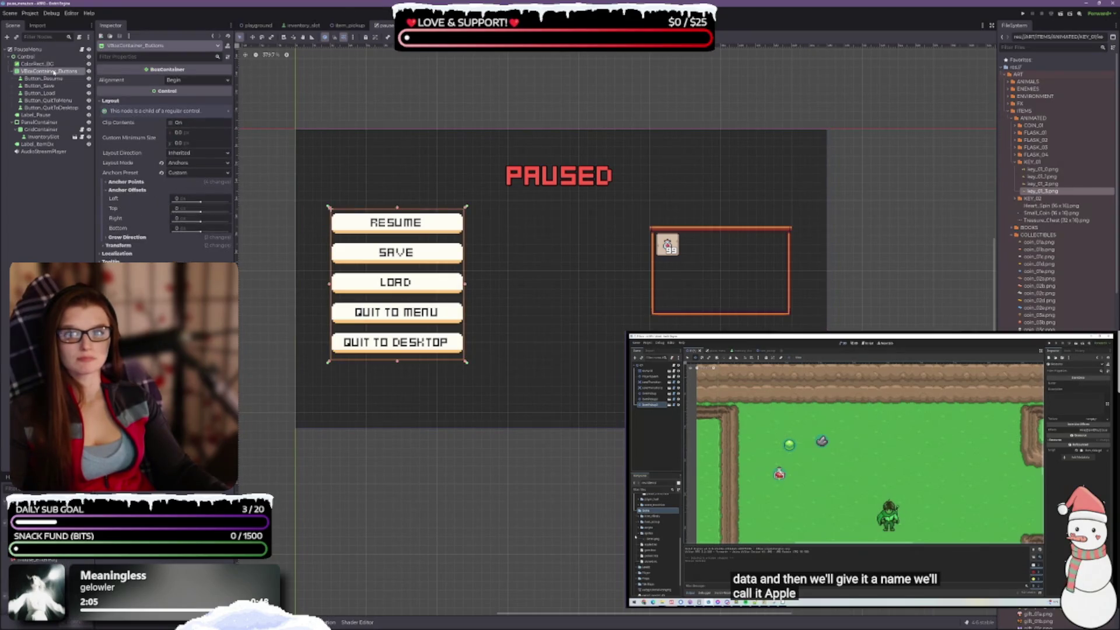
left_click(54, 79)
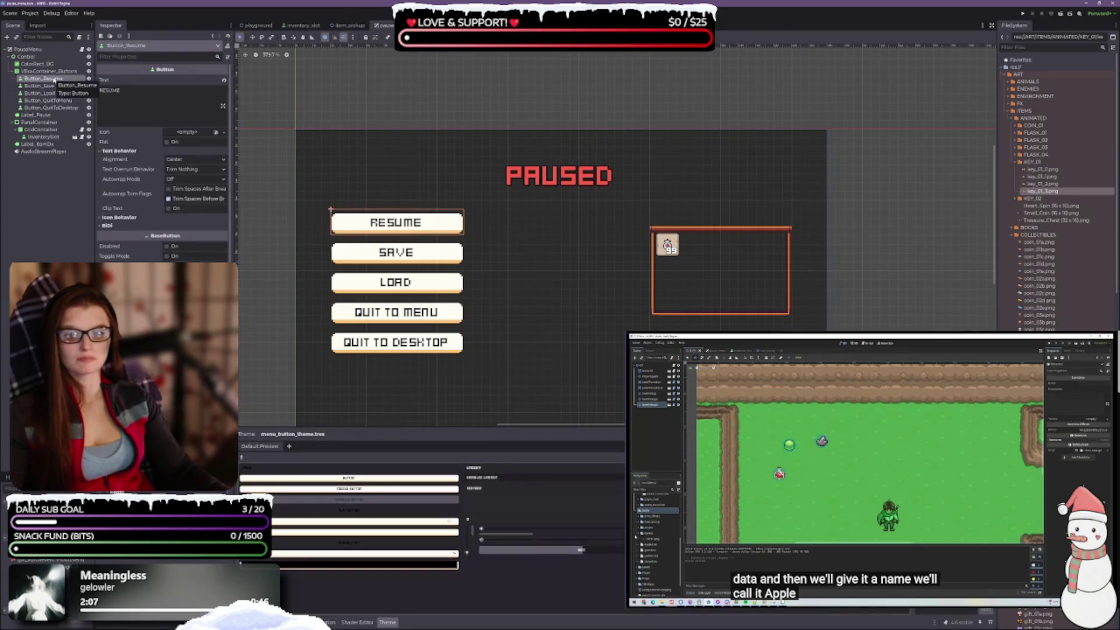
scroll(163, 175, "down", 3)
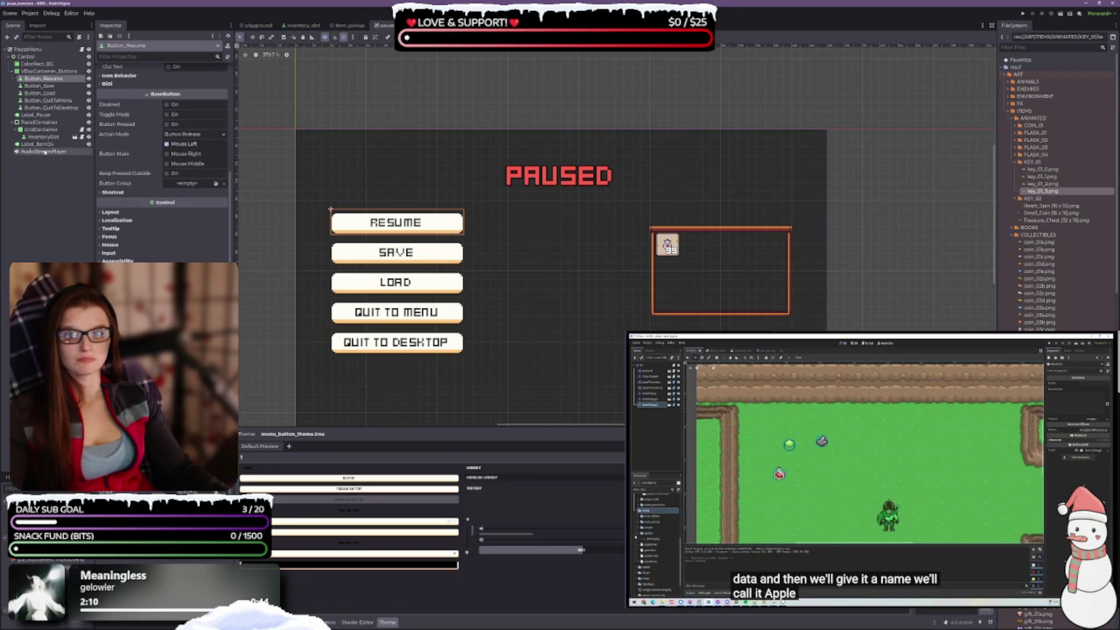
left_click(42, 144)
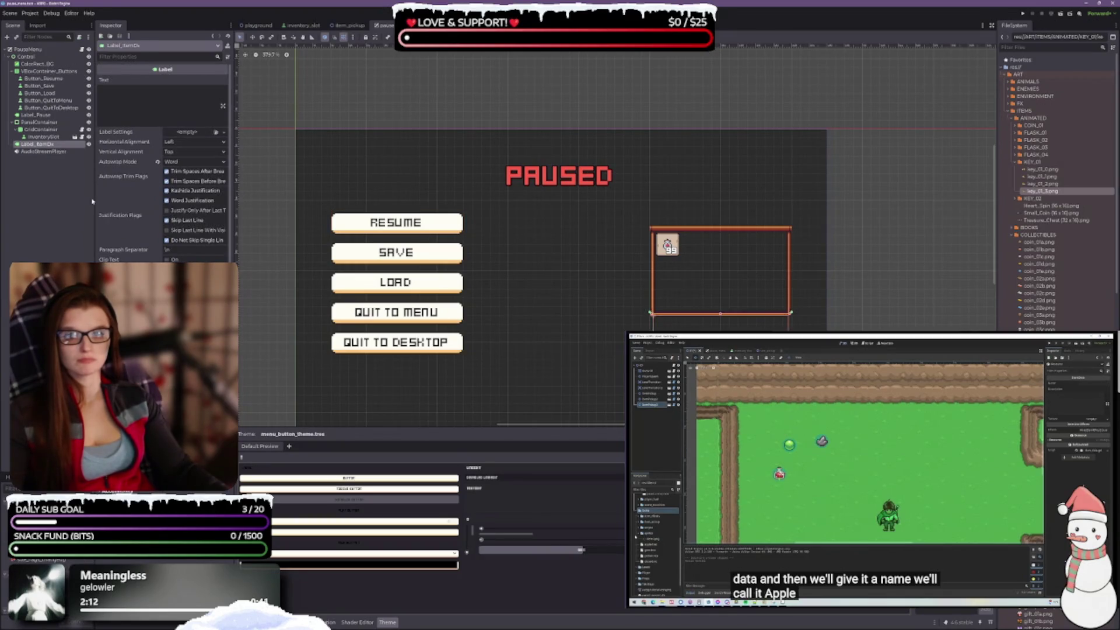
scroll(124, 197, "down", 5)
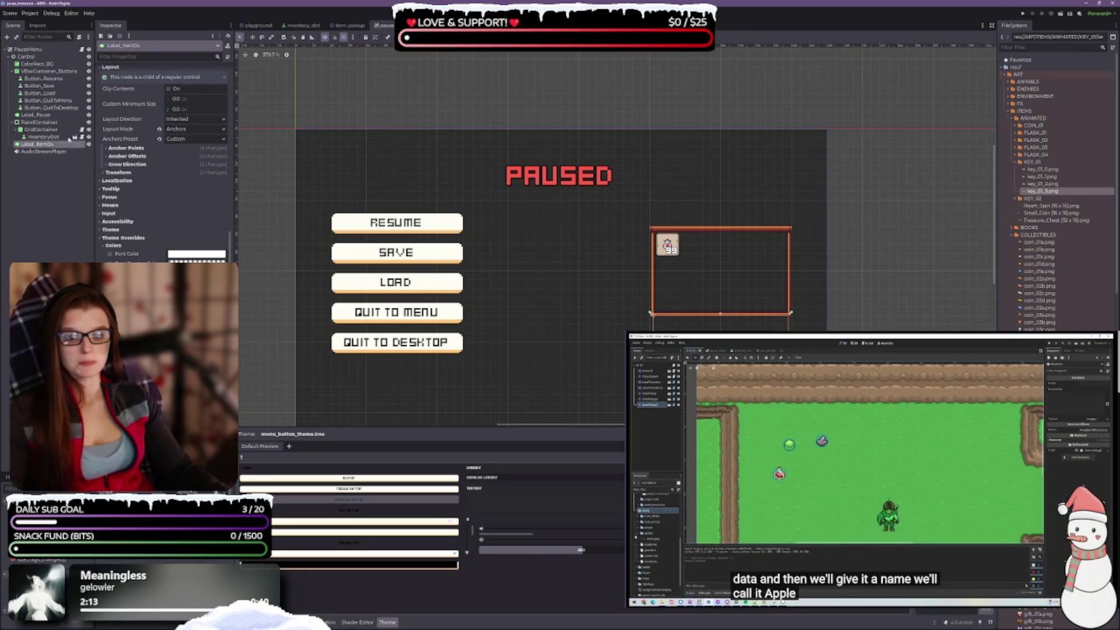
left_click(56, 151)
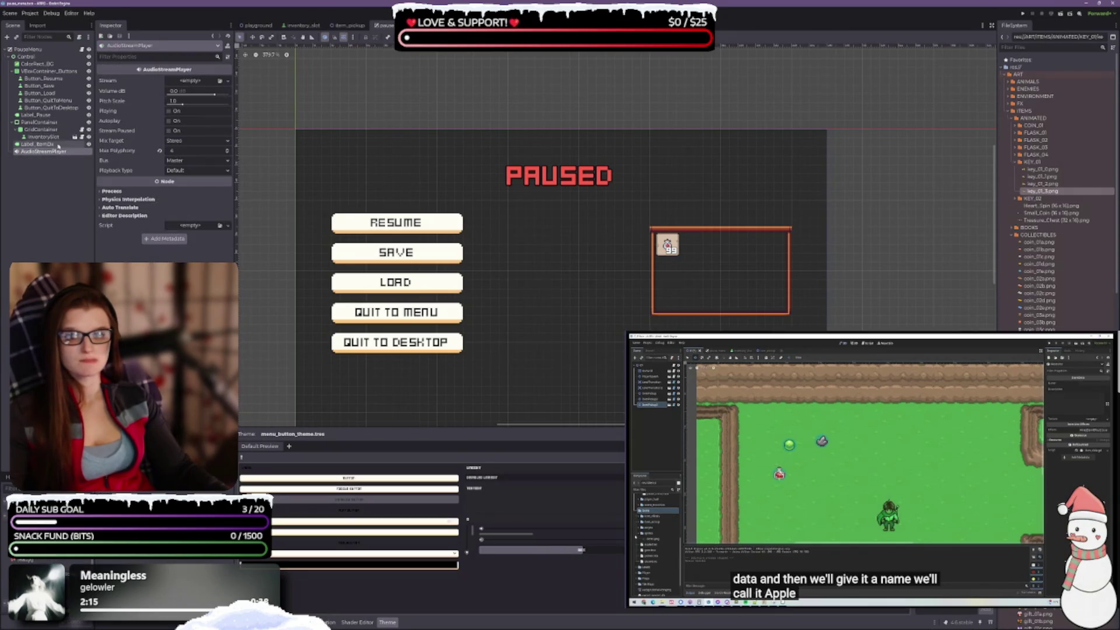
left_click(48, 130)
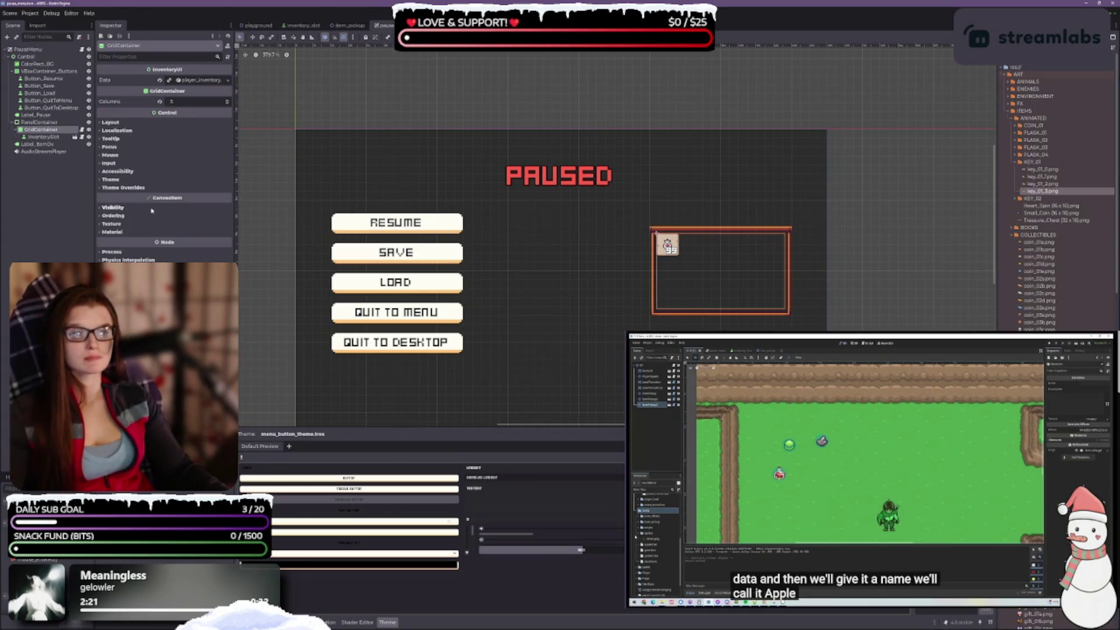
left_click(43, 137)
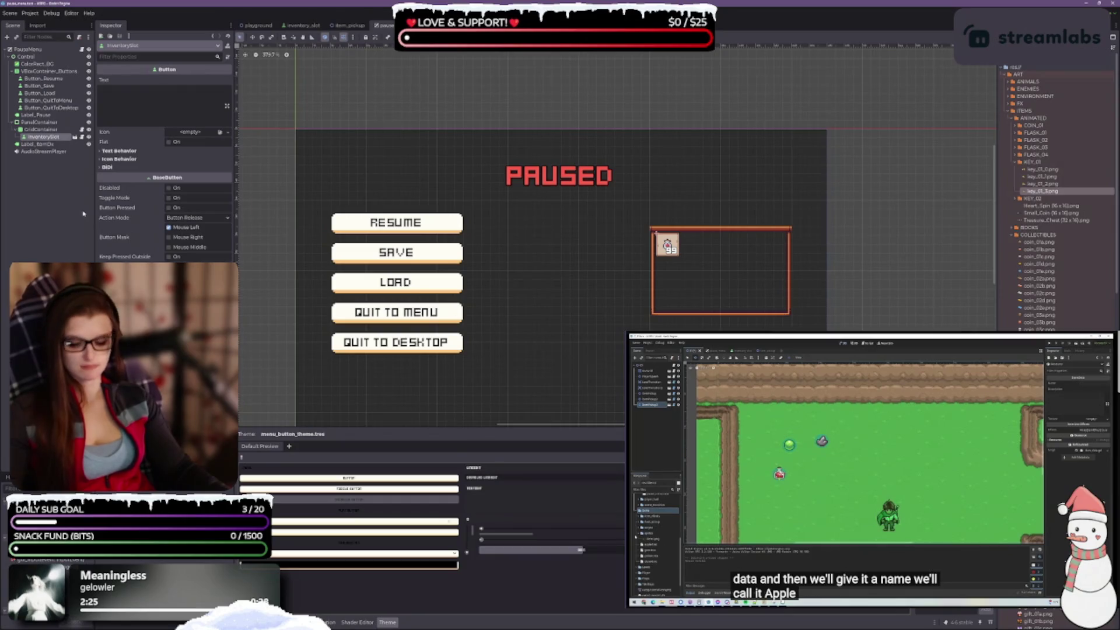
Step: Duplicate InventorySlot up to five slots, save the pause menu, and return to the playground scene
key("ctrl+d")
key("ctrl+d")
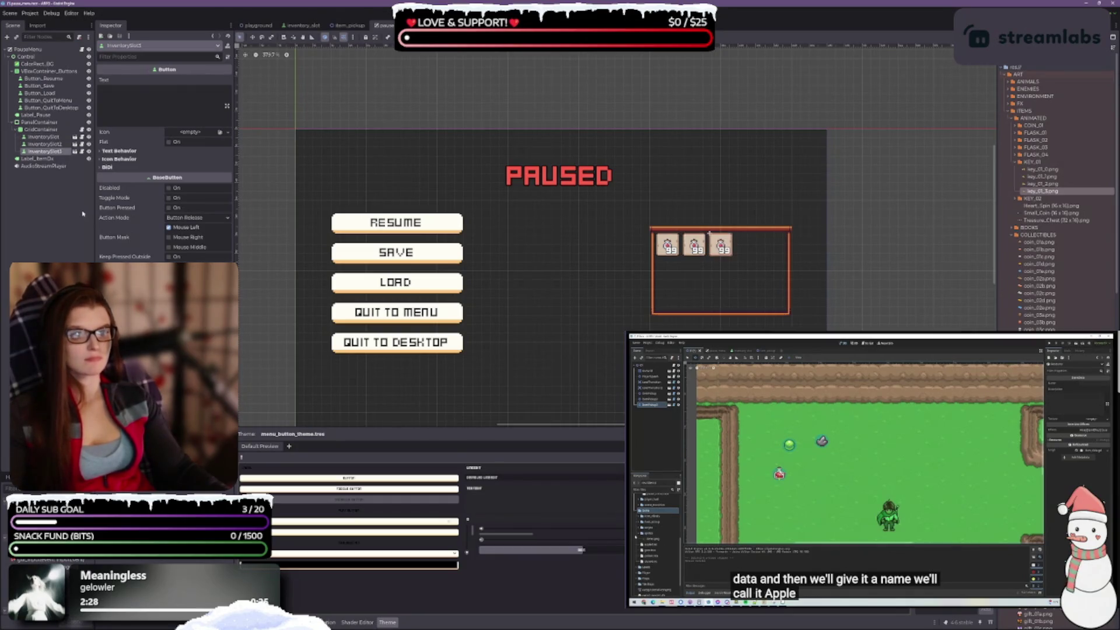
key("ctrl+d")
key("ctrl+d")
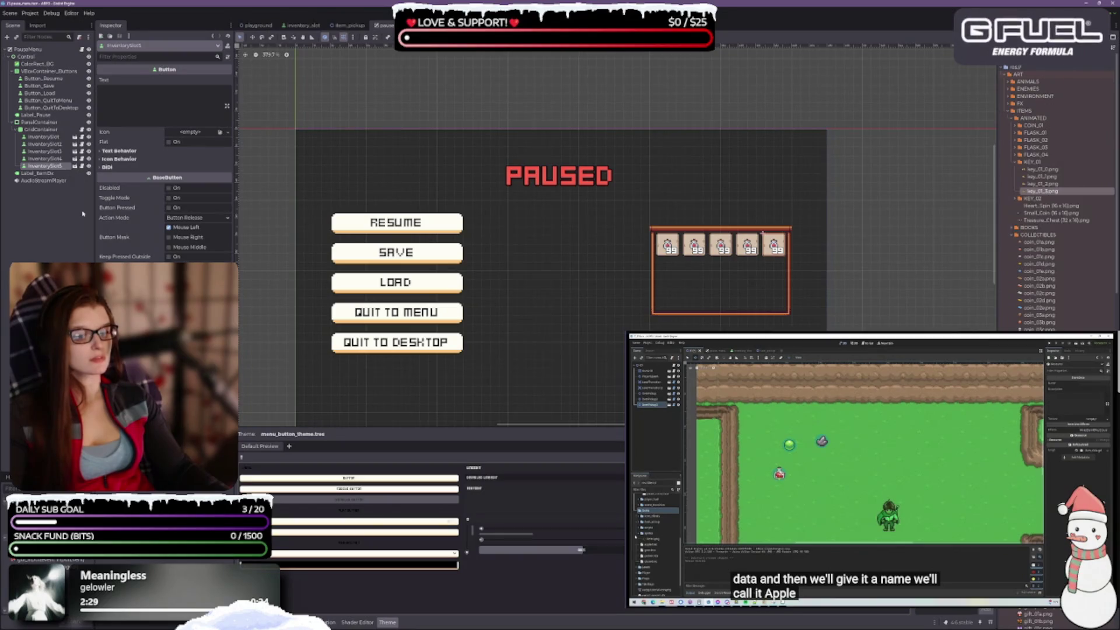
key("ctrl+s")
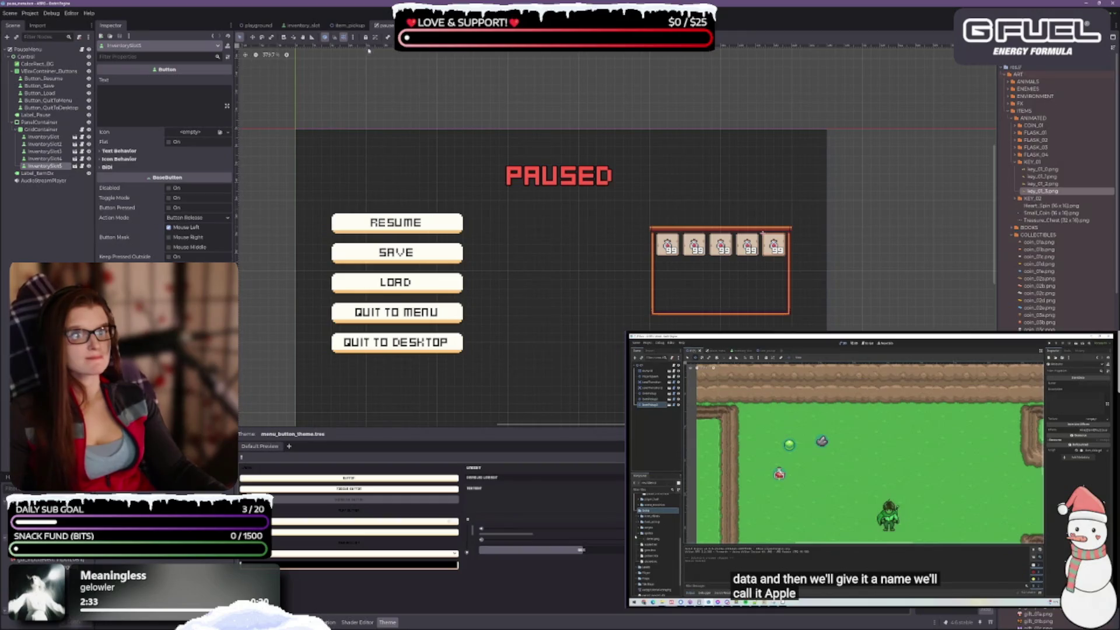
left_click(257, 25)
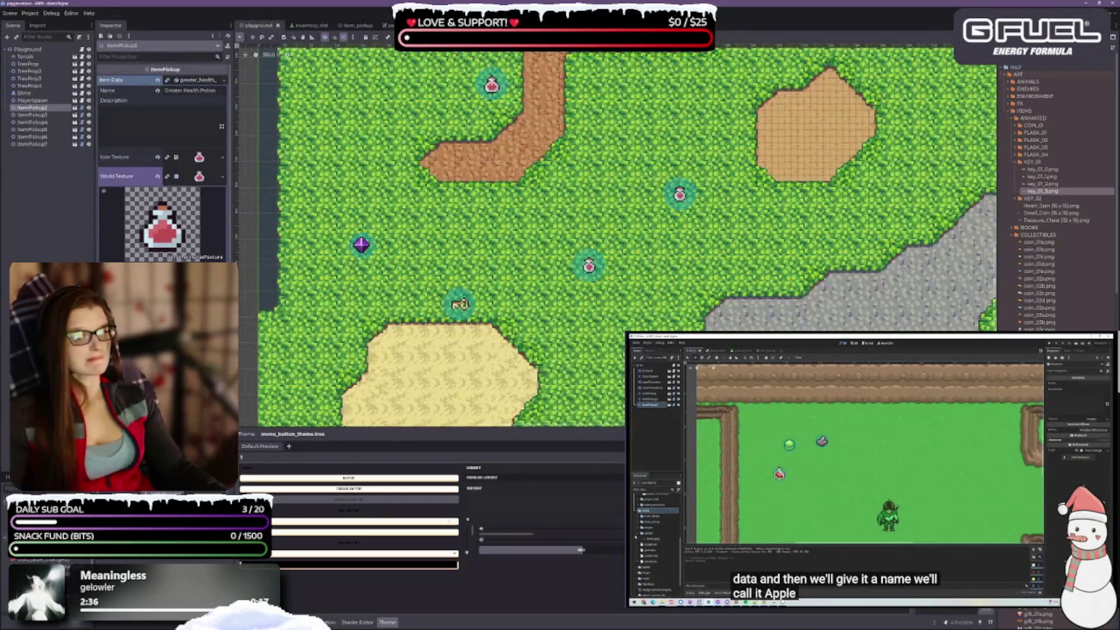
key("F5")
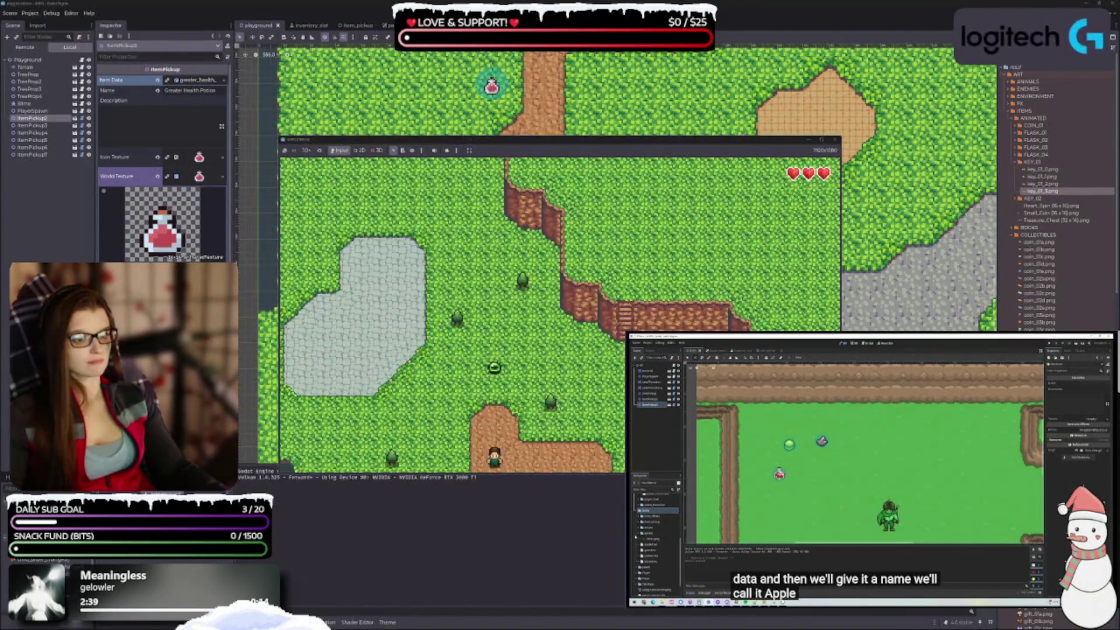
key("Escape")
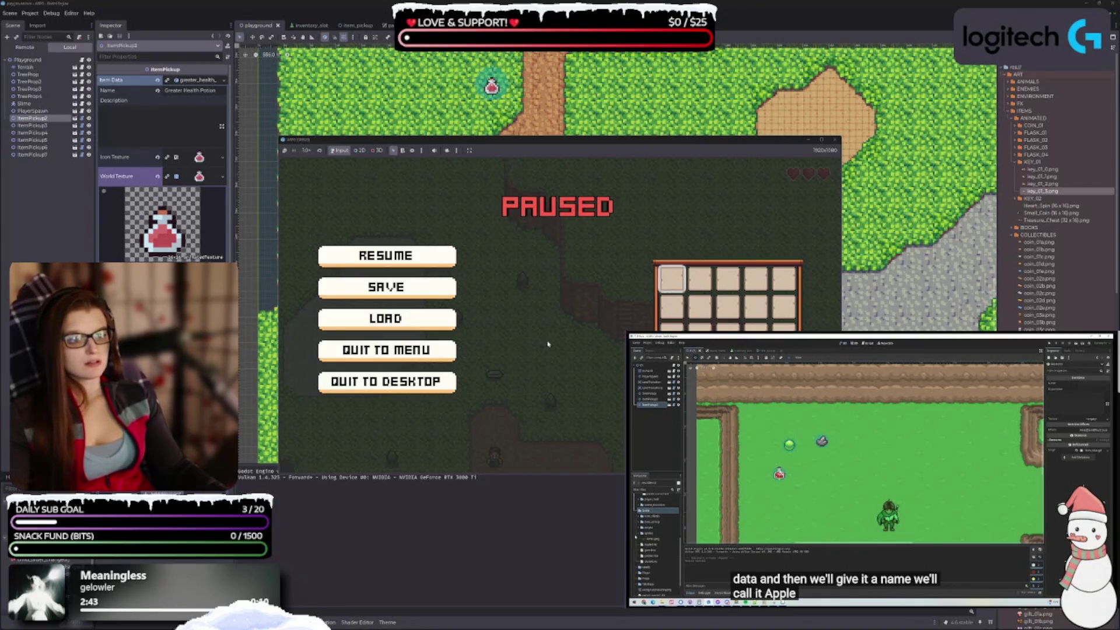
key("Escape")
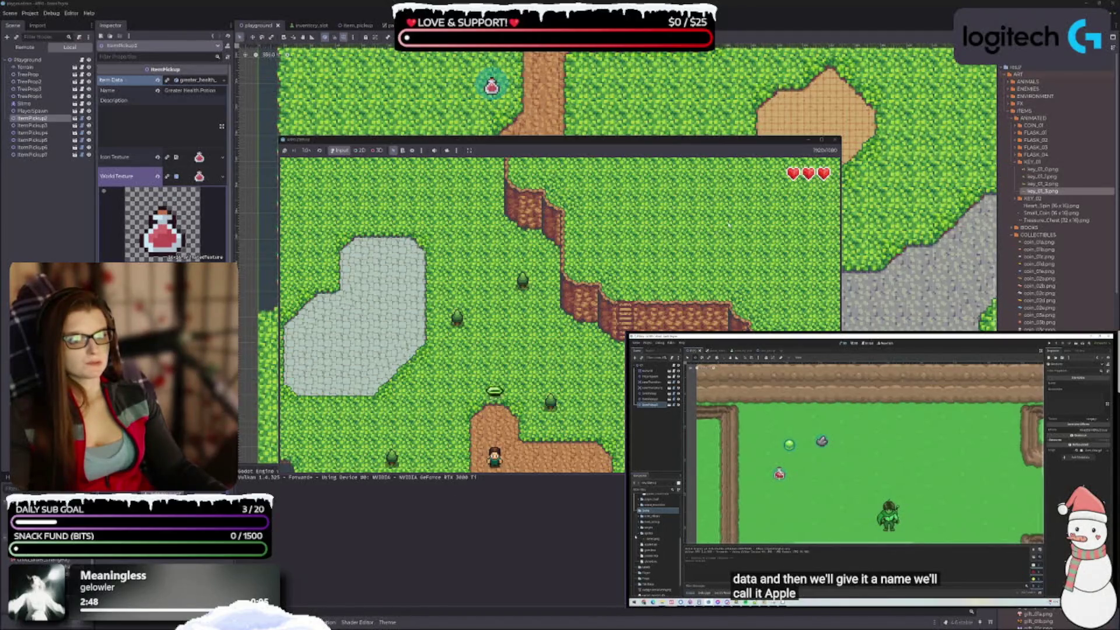
key("F8")
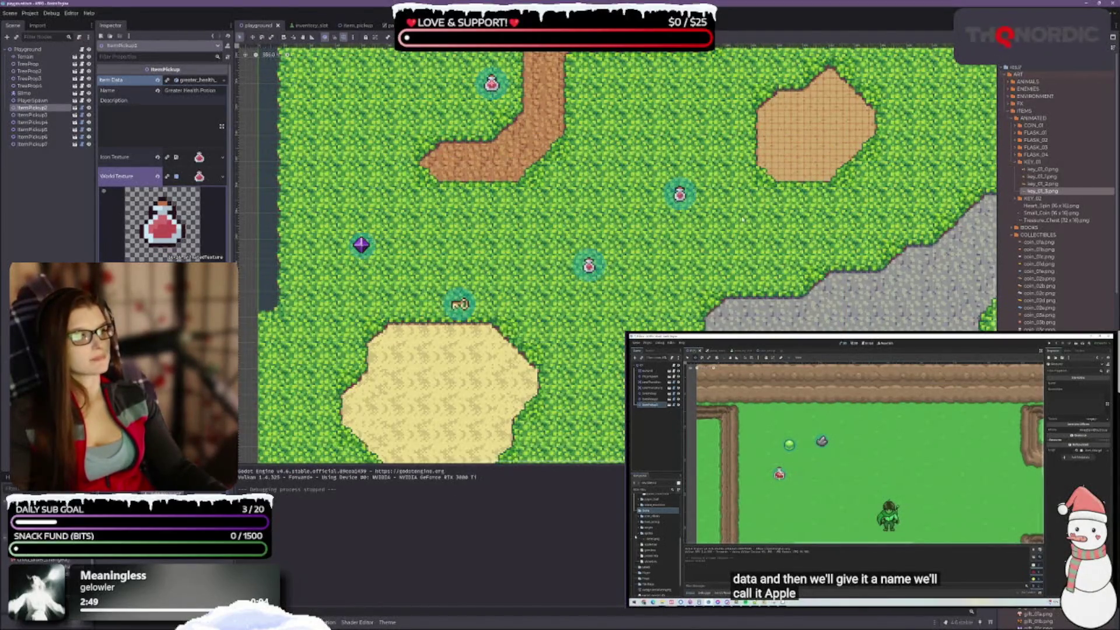
left_click(25, 56)
left_click(46, 192)
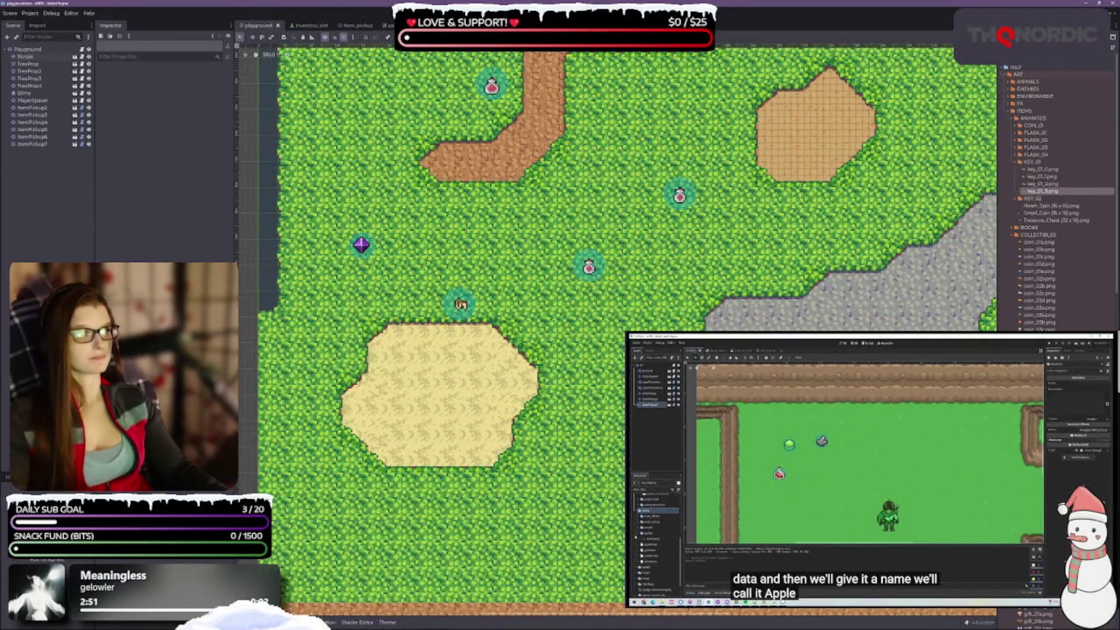
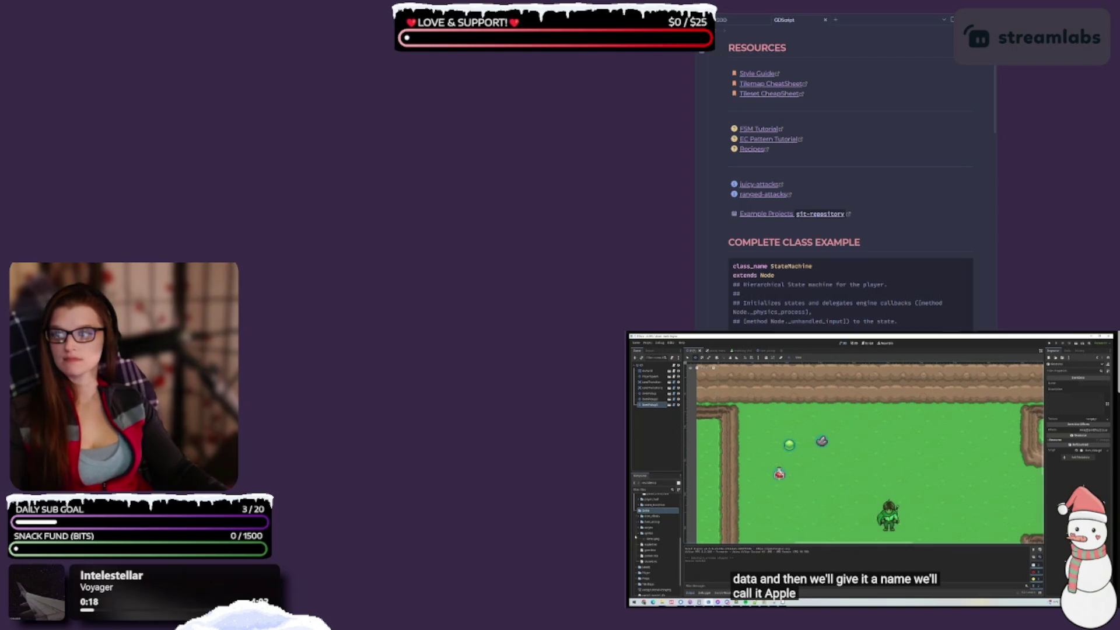
Step: Open the ARPG project and bring up the playground scene with its grass map
left_click(289, 214)
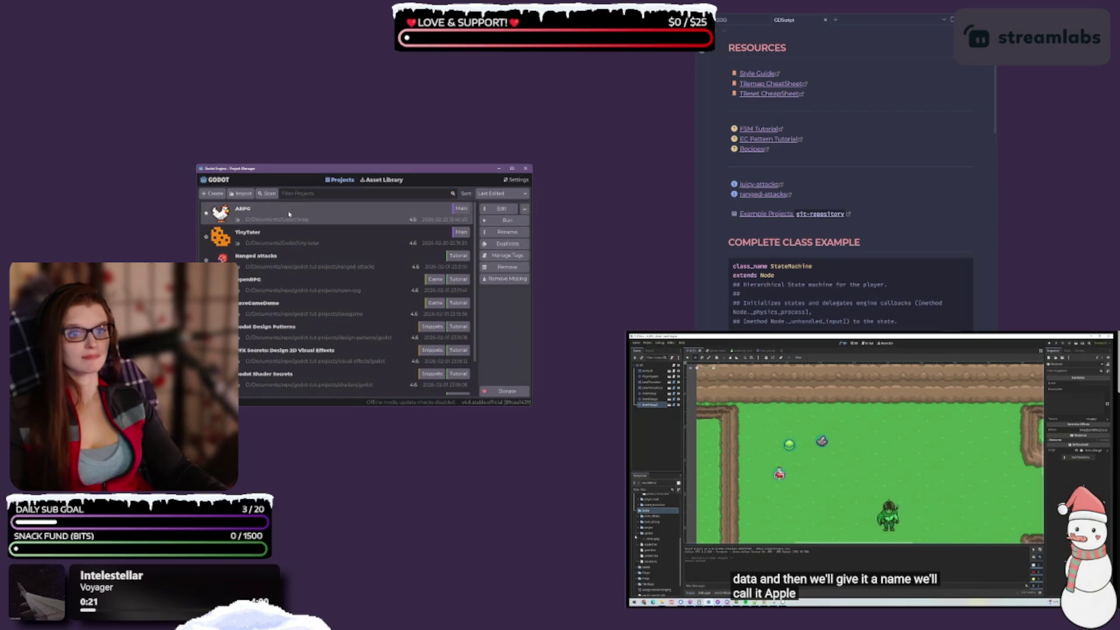
double_click(288, 214)
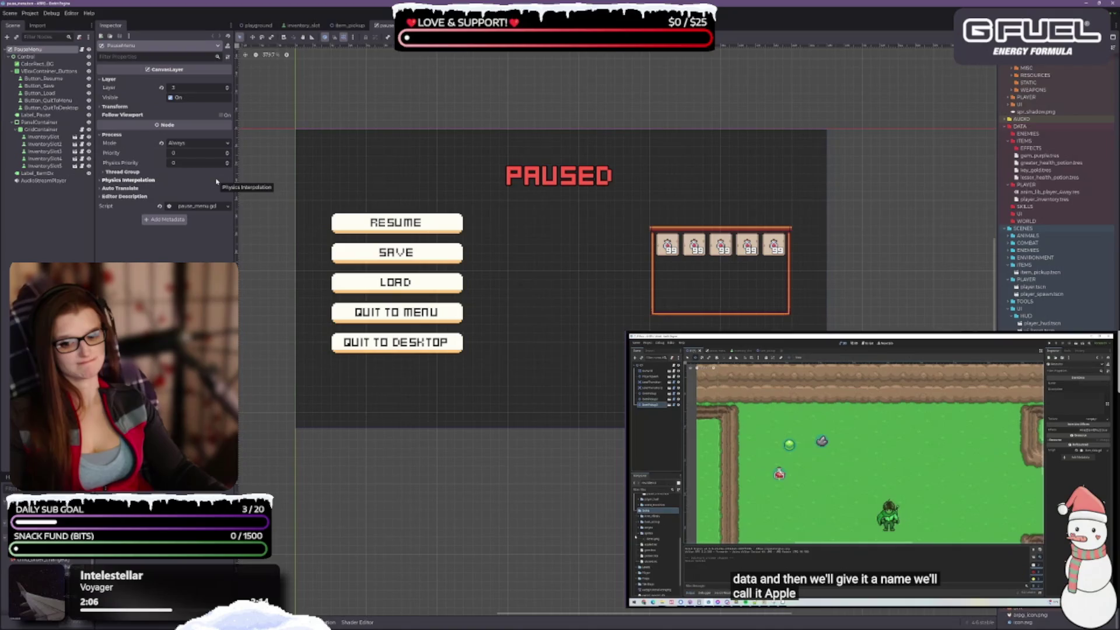
left_click(255, 26)
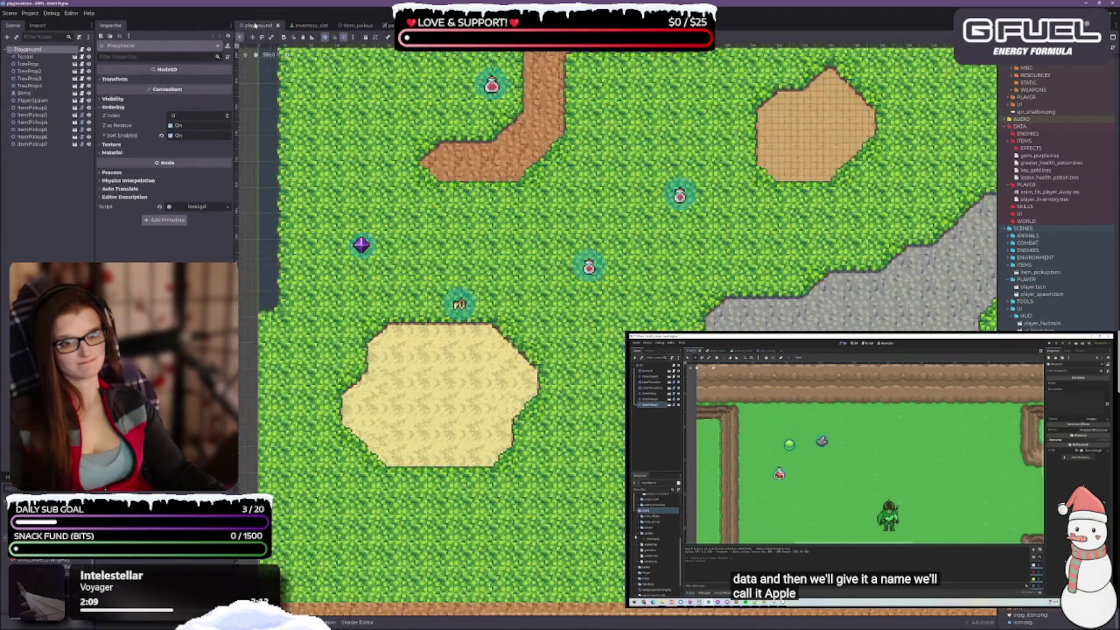
Step: Select the ItemPickup2 Greater Health Potion, check its World Texture, and switch to the external code editor
left_click_drag(513, 288, 583, 319)
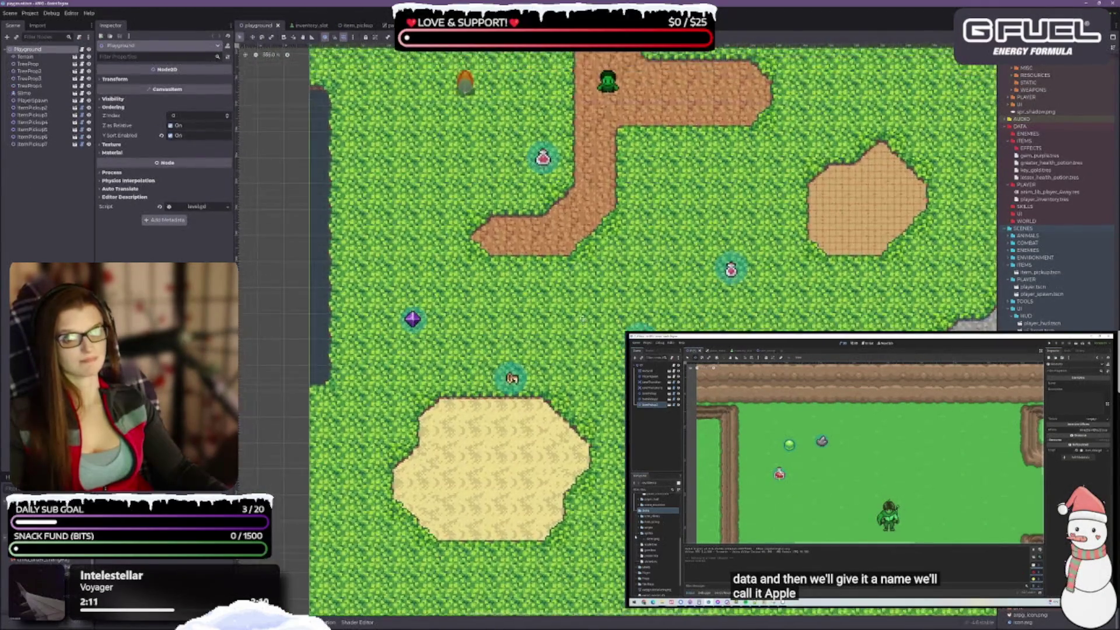
left_click(32, 107)
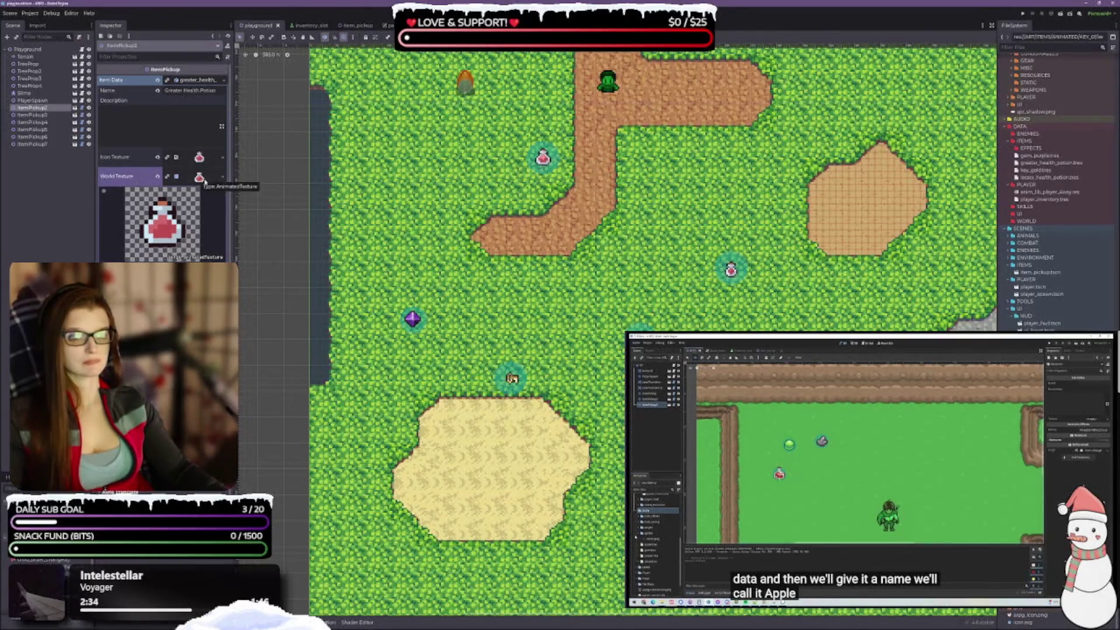
left_click(223, 177)
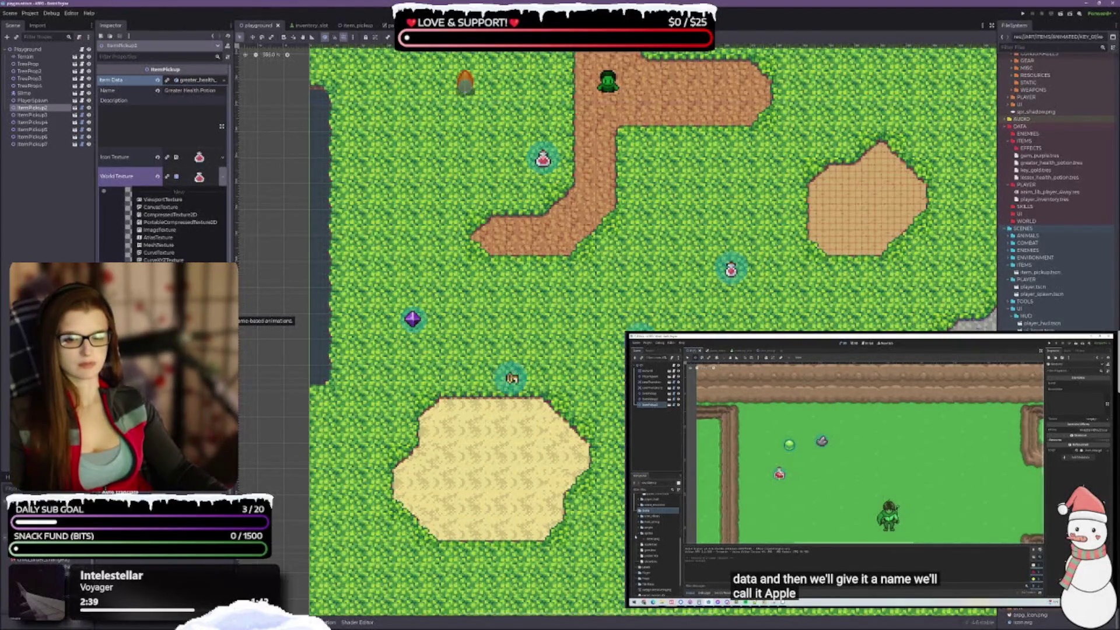
left_click(205, 177)
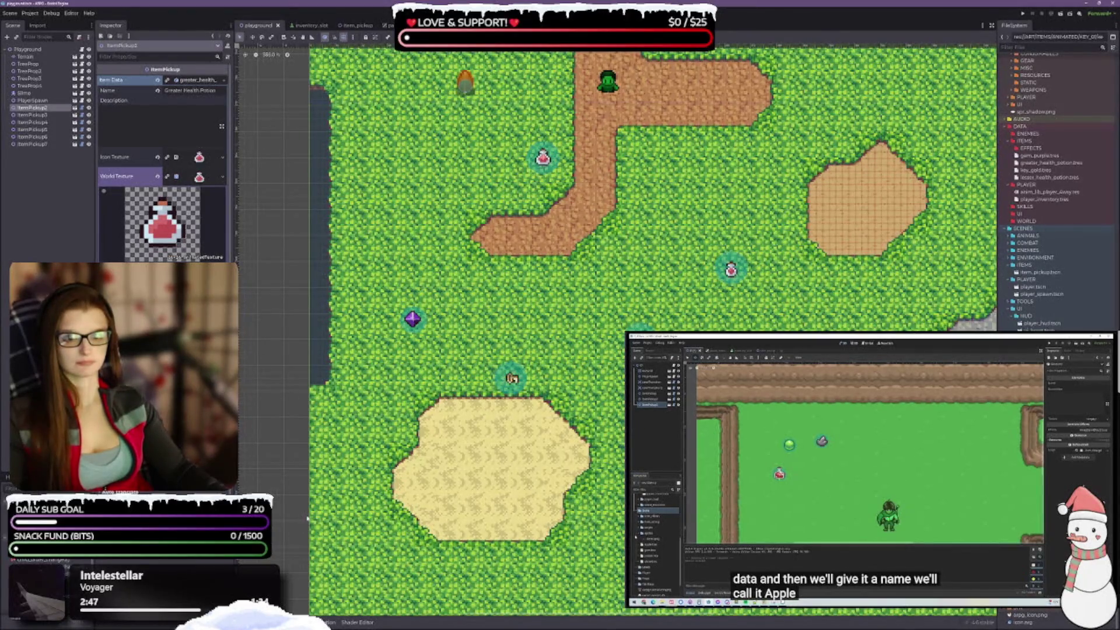
key("alt+Tab")
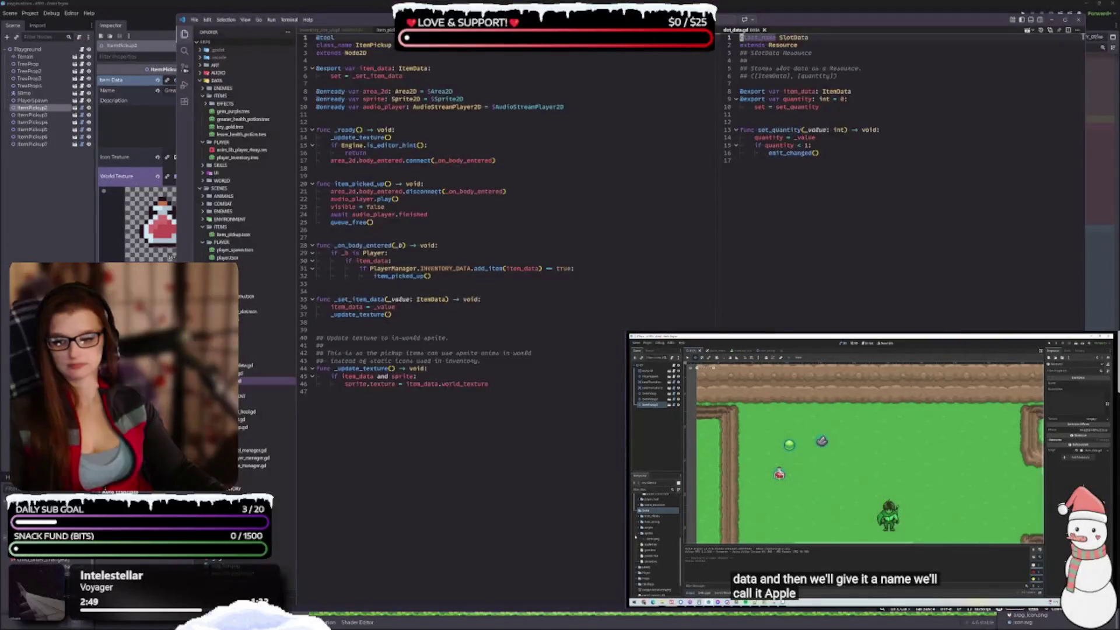
Step: Retype world_texture on line 11 of item_data.gd from Texture2D to AnimatedTexture
mouse_move(456, 27)
left_mouse_down()
mouse_move(508, 59)
mouse_move(540, 232)
mouse_move(420, 30)
mouse_move(482, 26)
mouse_move(470, 31)
left_mouse_up()
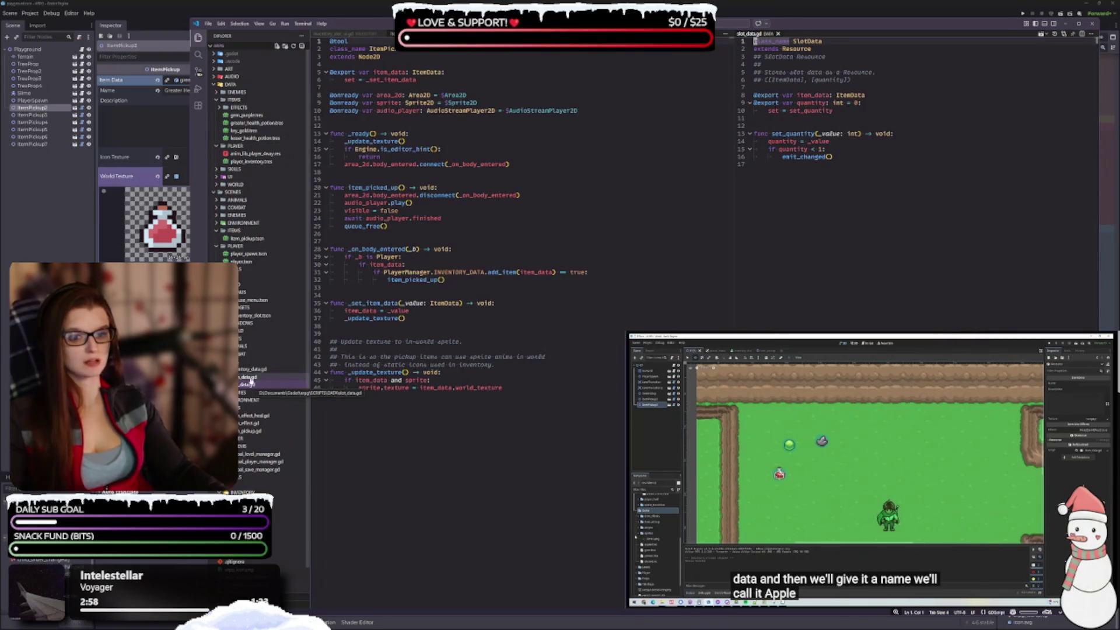
left_click(250, 379)
left_click(807, 33)
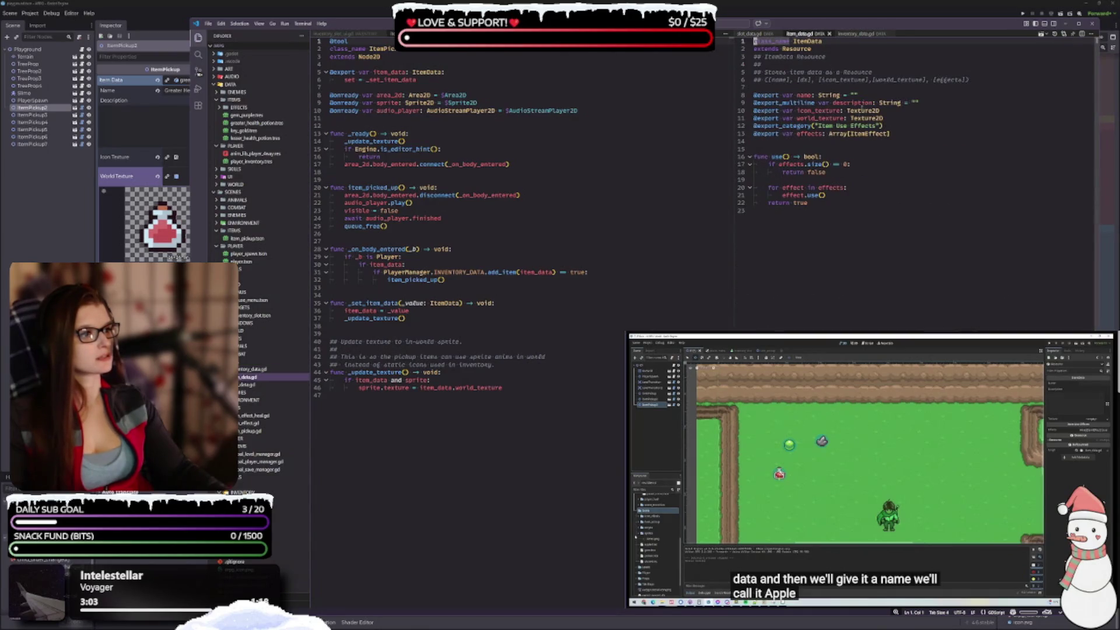
double_click(866, 118)
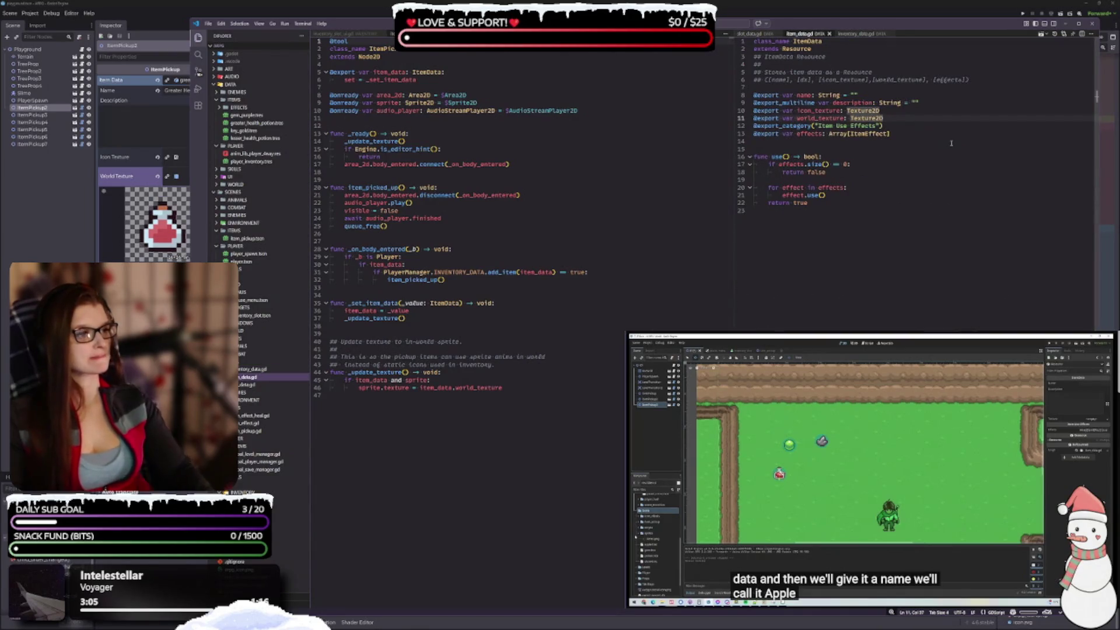
type("T")
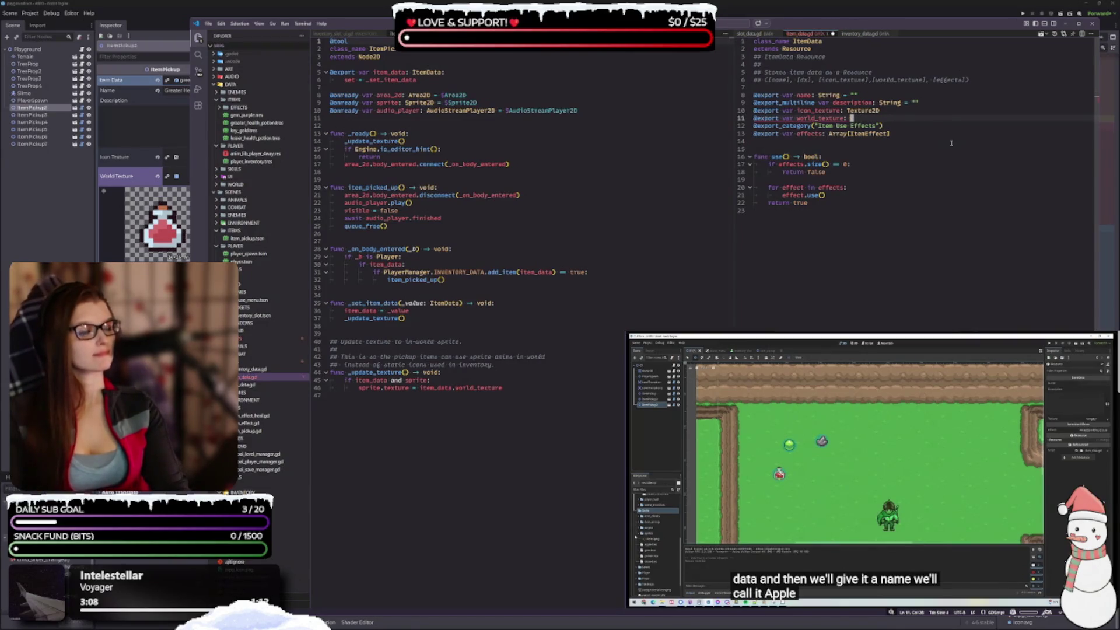
type("Anim")
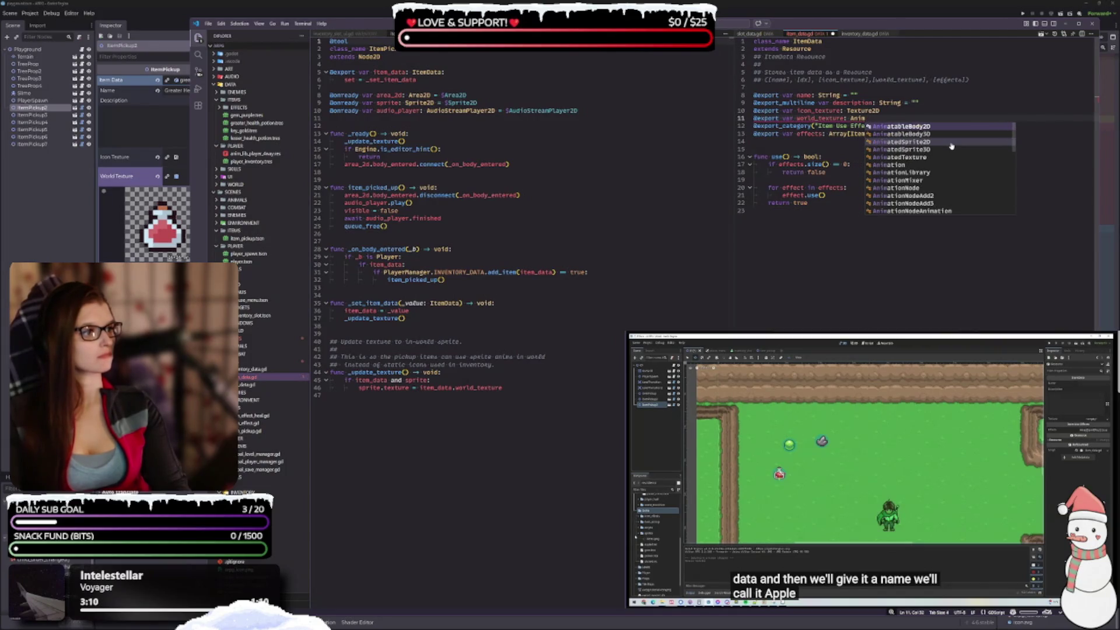
key("Down")
key("Down")
key("Down")
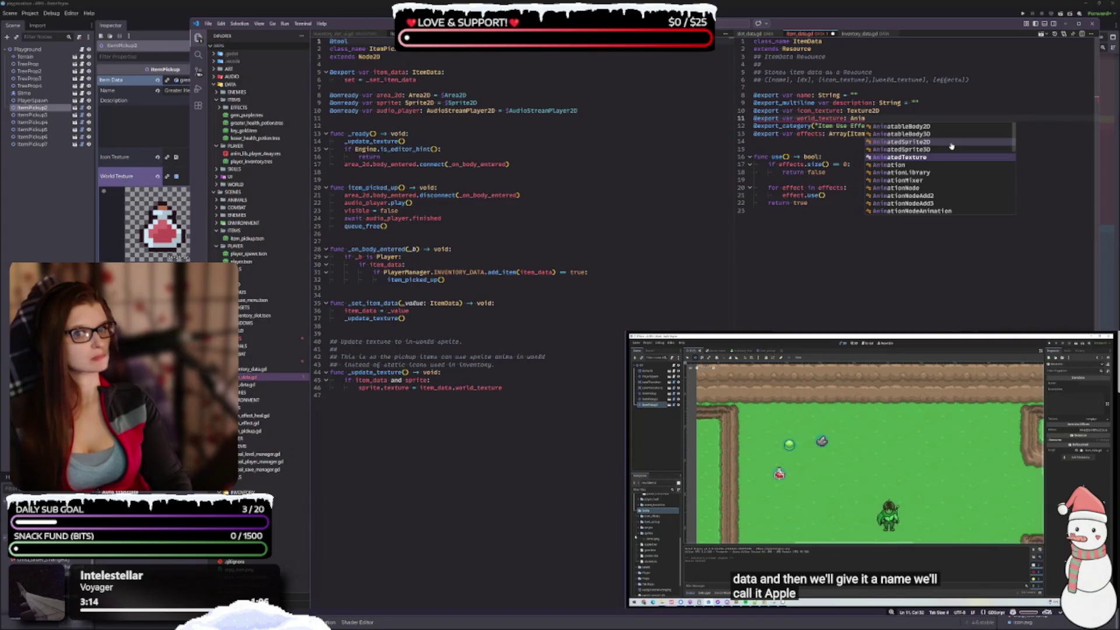
left_click(896, 159)
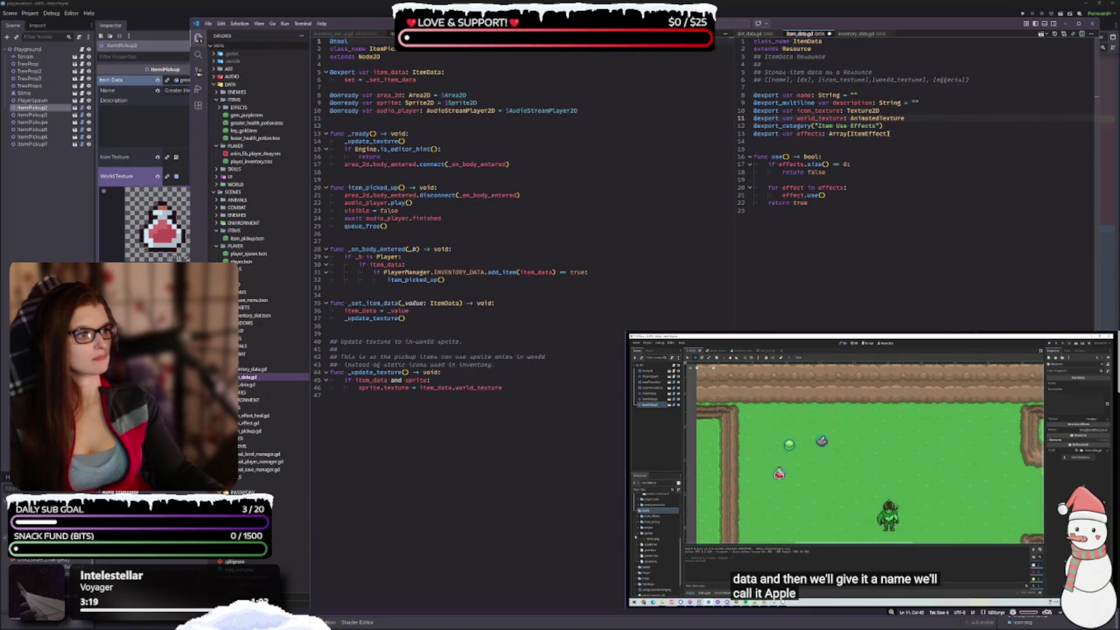
mouse_move(906, 118)
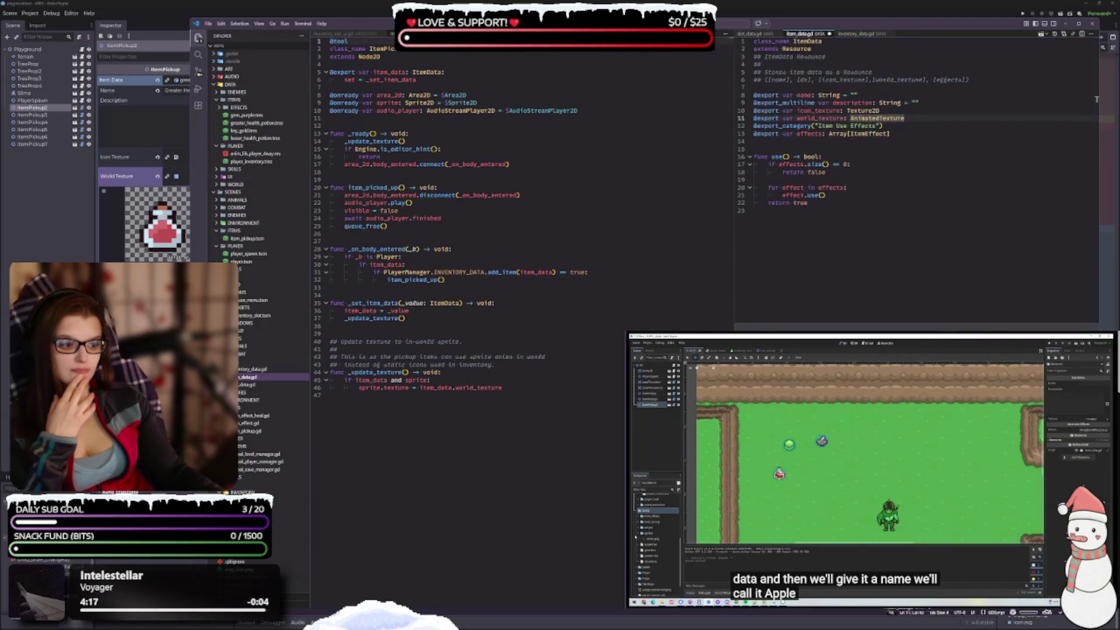
Step: Split item_data.gd off, open inventory_slot_ui.gd on the left and slot_data.gd in a bottom split
left_click_drag(802, 33, 876, 322)
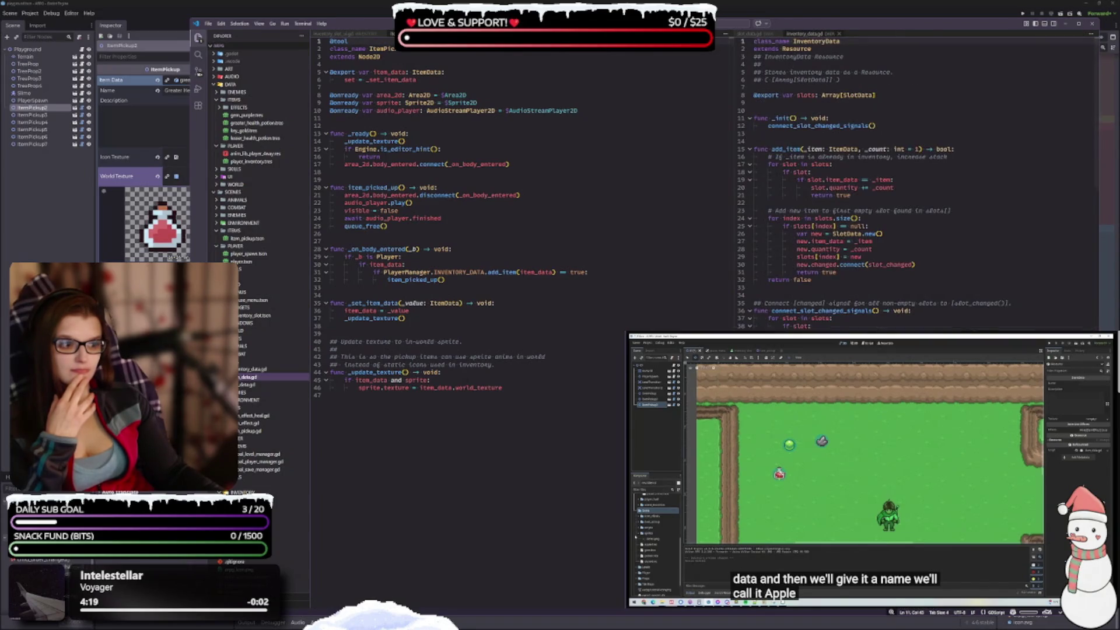
left_click(754, 35)
key("ctrl+w")
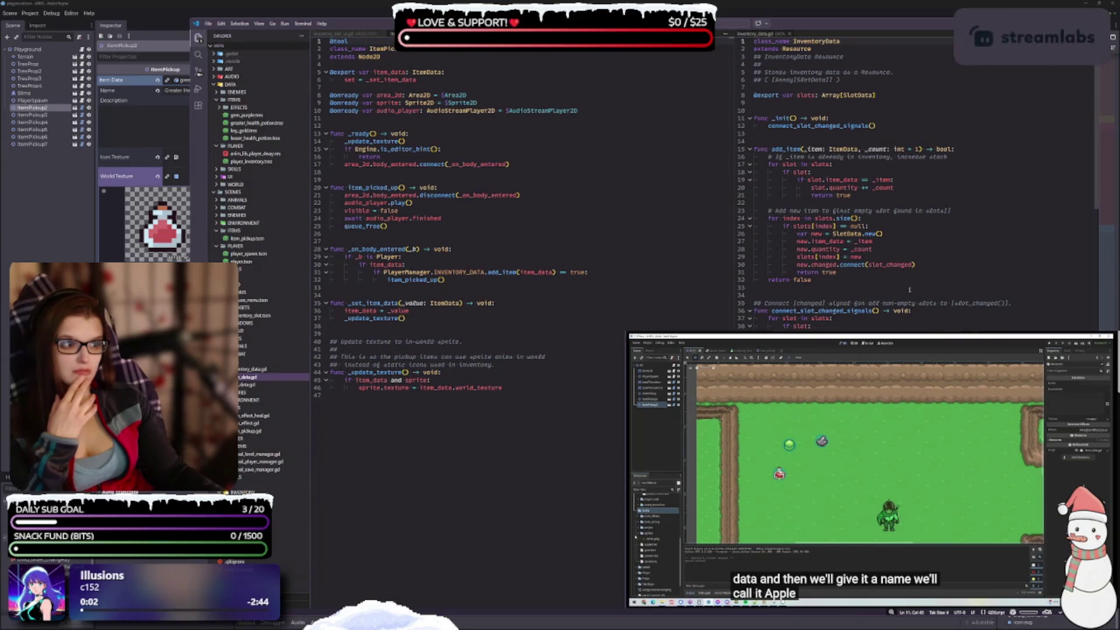
left_click(863, 218)
left_click(274, 500)
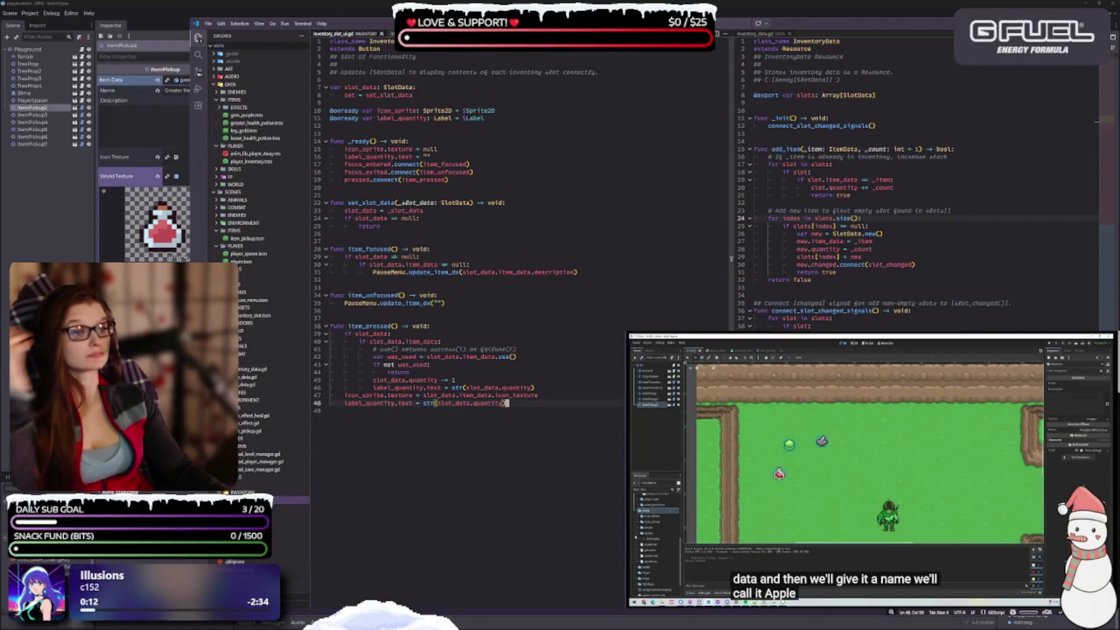
left_click_drag(245, 384, 493, 590)
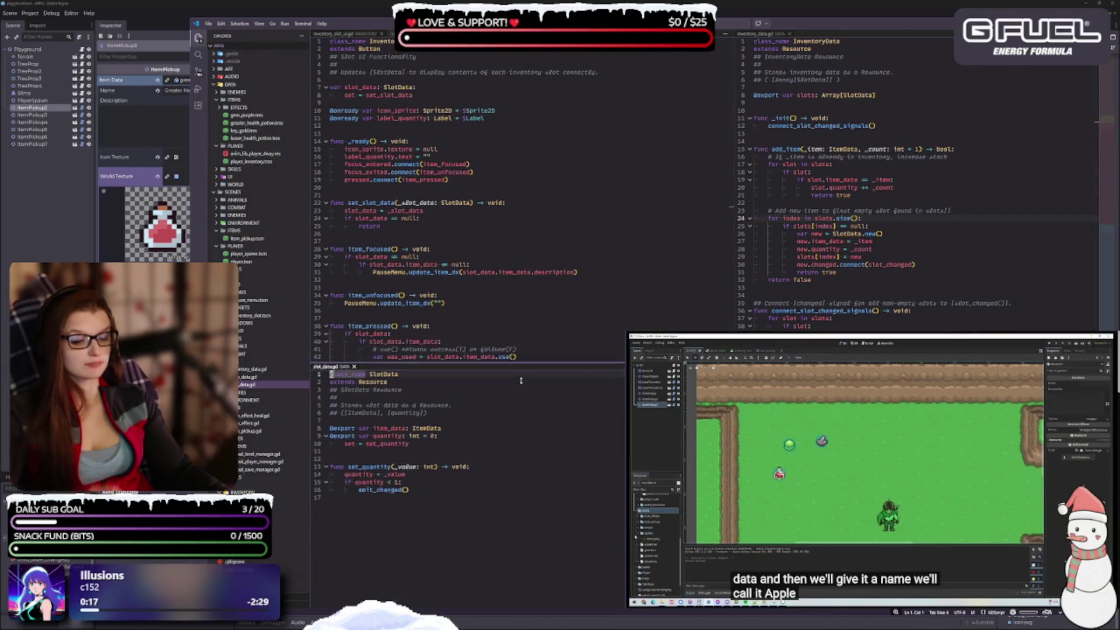
left_click_drag(521, 354, 561, 461)
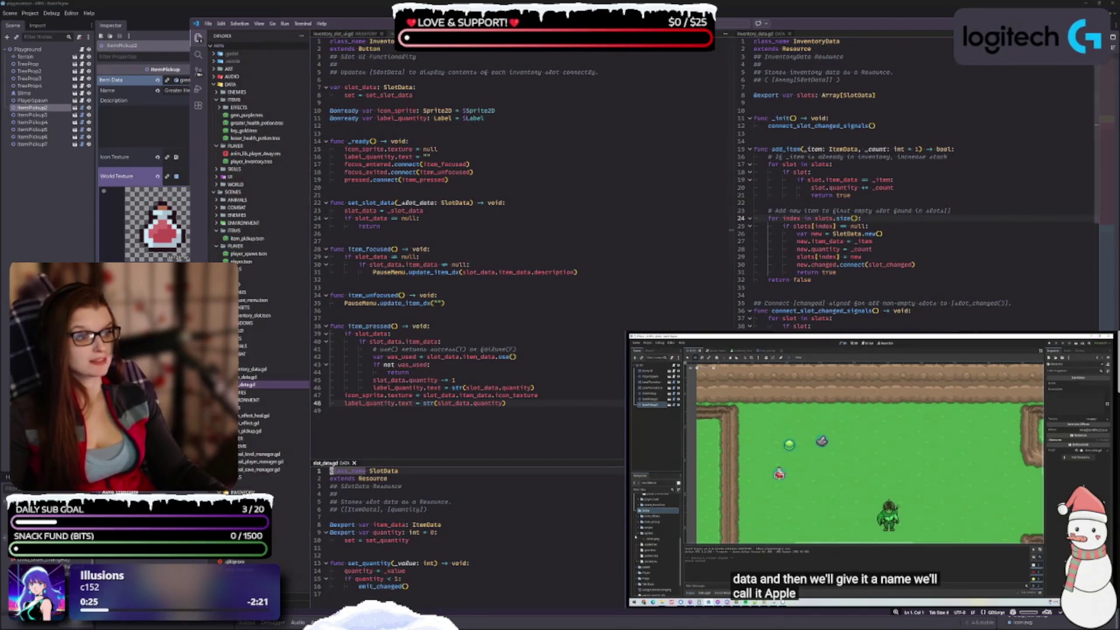
Step: Scroll inventory_slot_ui.gd down to line 19, then move to the inventory UI script
left_click_drag(801, 27, 780, 19)
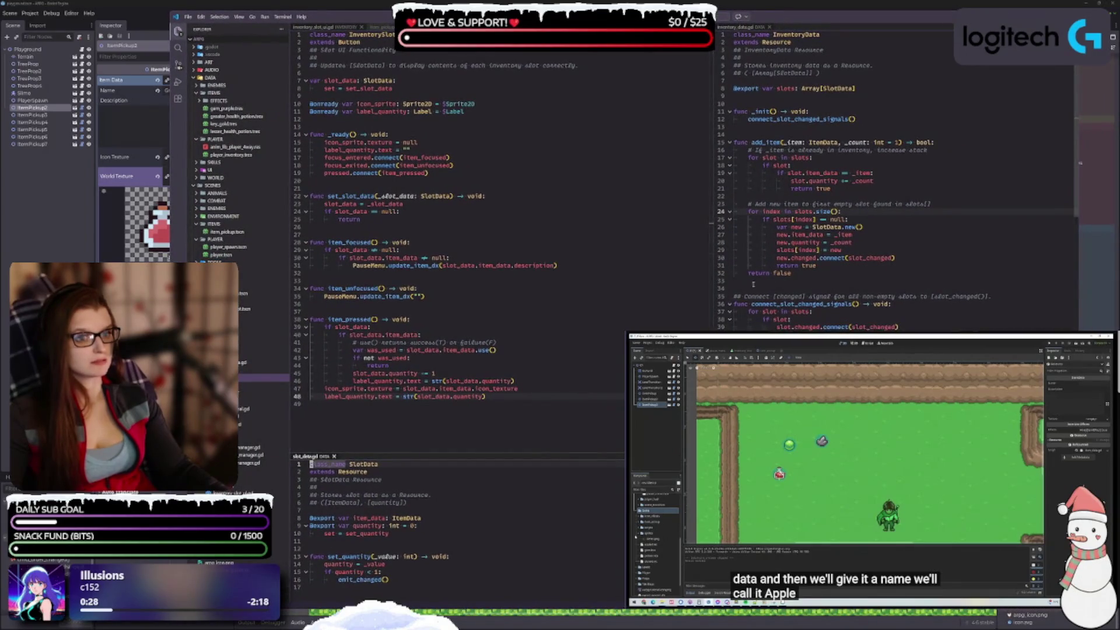
scroll(753, 284, "down", 2, "ctrl")
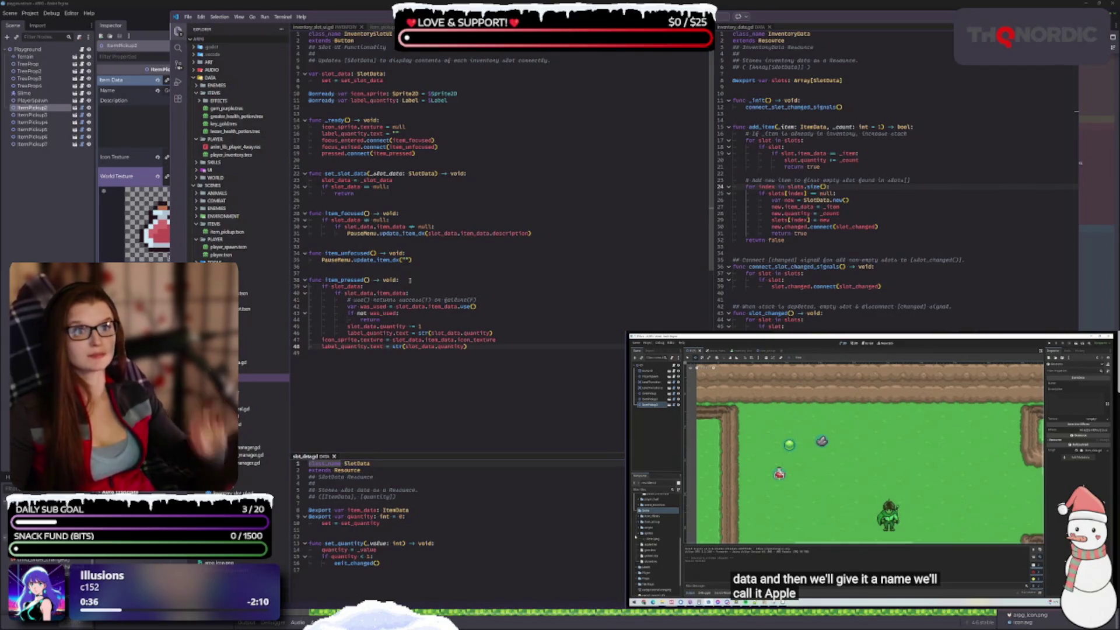
left_click(418, 154)
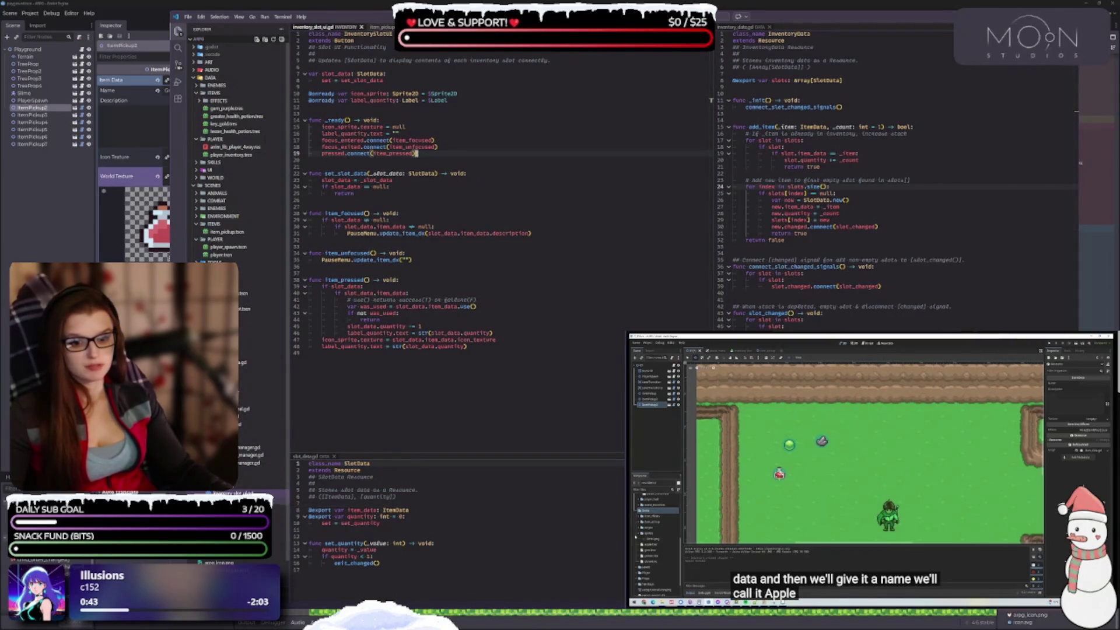
key("ctrl+Tab")
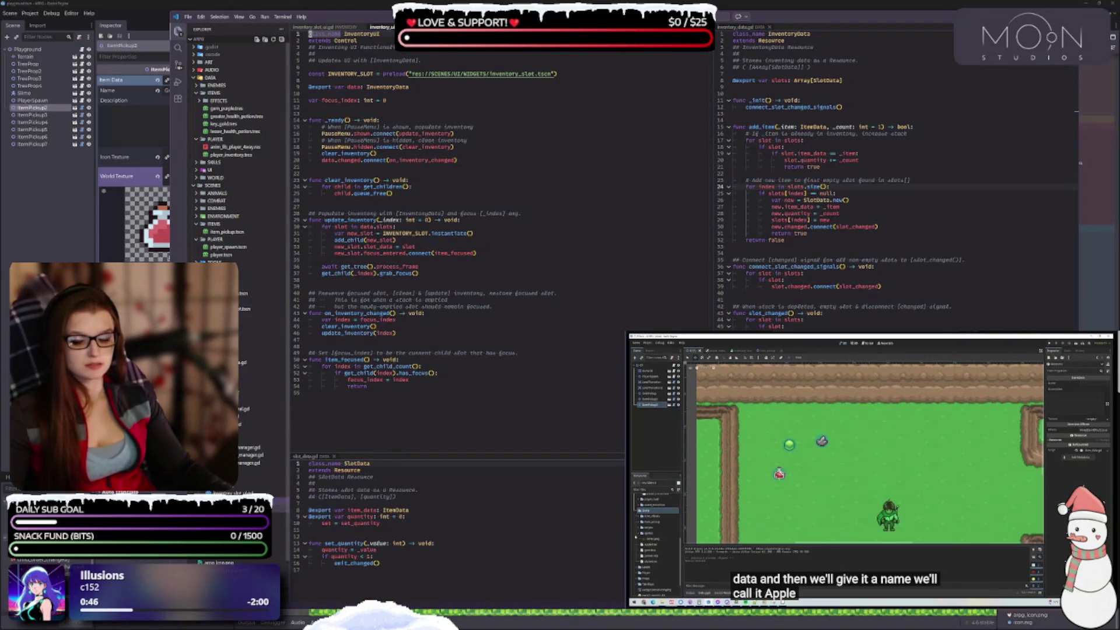
Step: Glance at the pause menu script, then show item_pickup.gd in the top pane
left_click(276, 475)
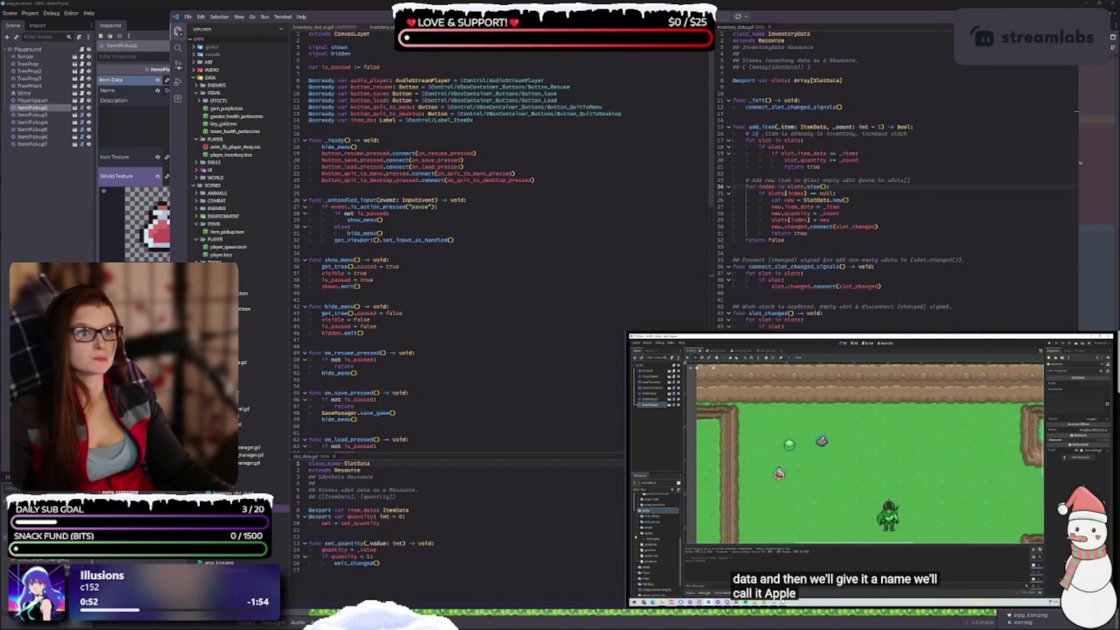
left_click(264, 424)
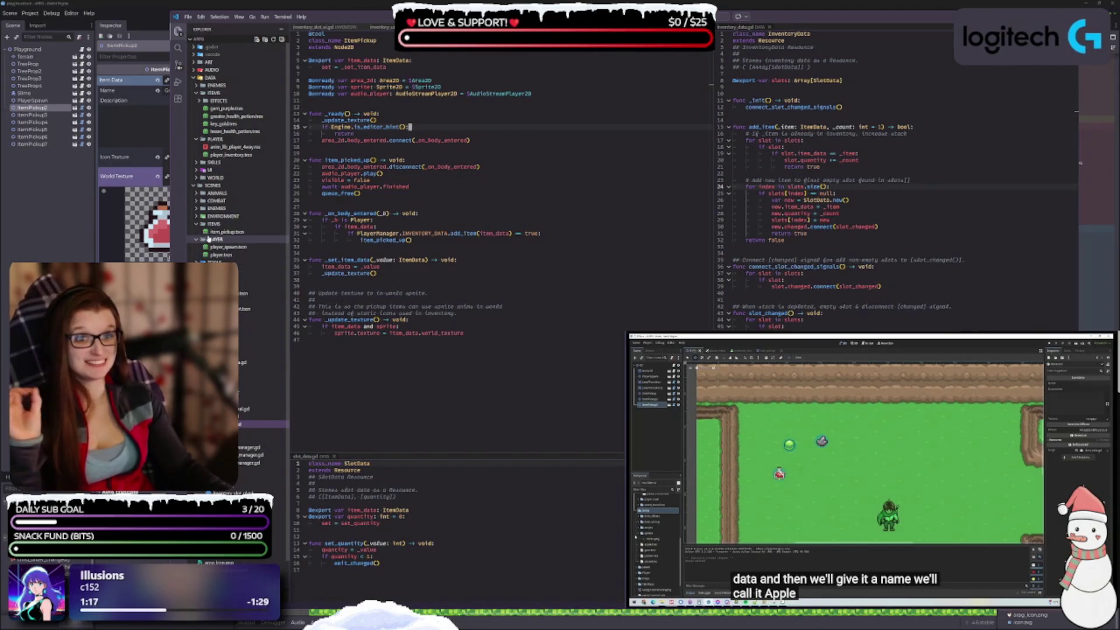
Step: Inspect player_inventory.tres, gem_purple.tres and greater_health_potion.tres, then navigate back toward item_pickup.gd
left_click_drag(220, 232, 223, 232)
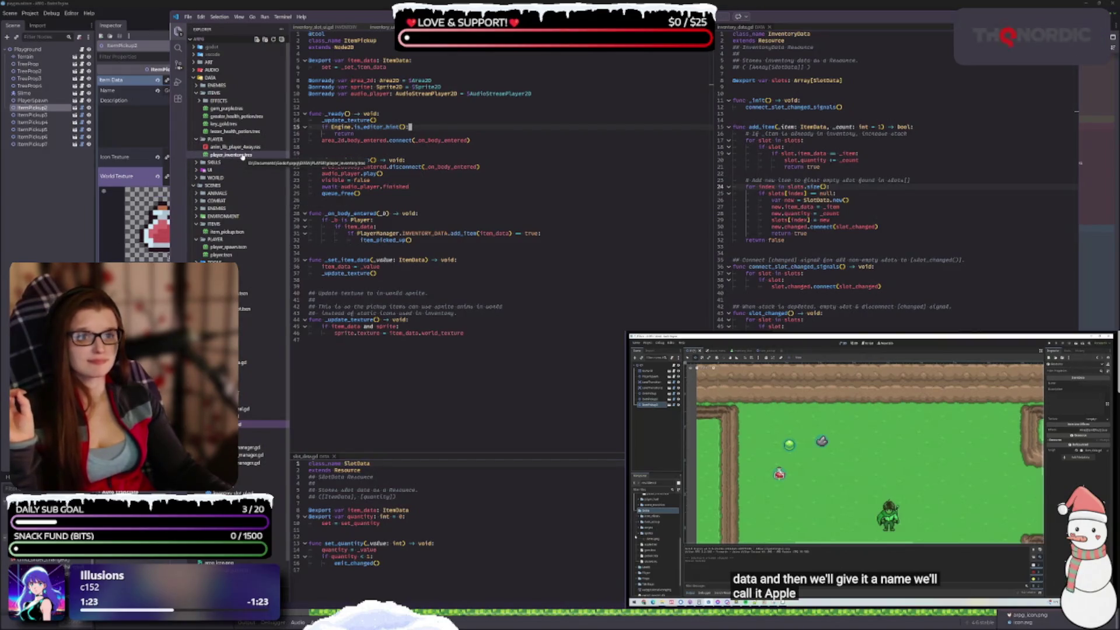
left_click(241, 155)
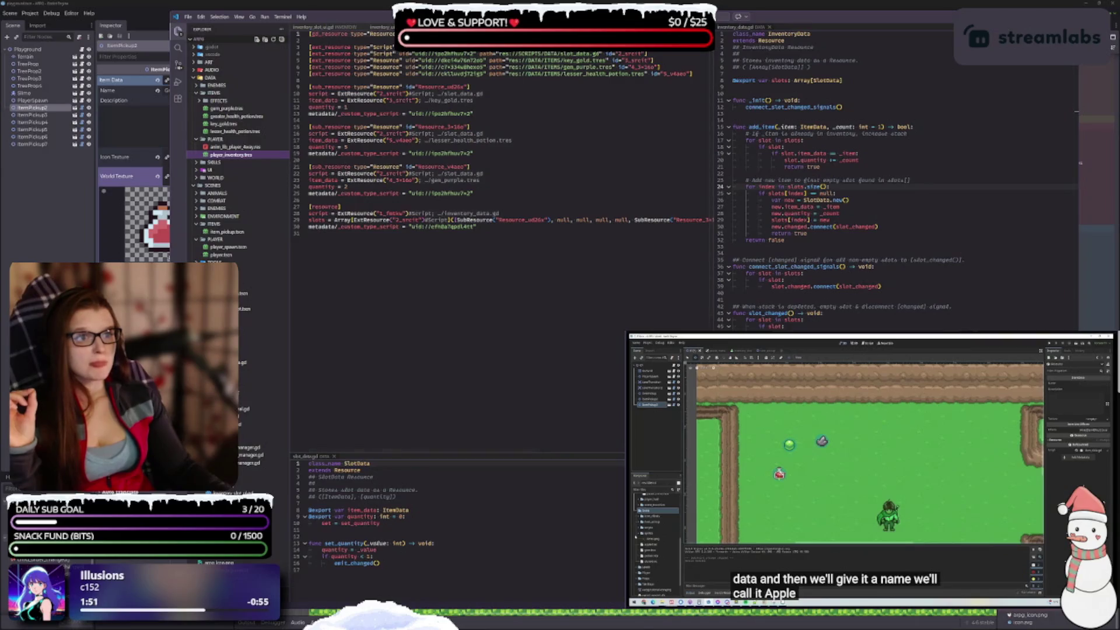
key("ctrl+Tab")
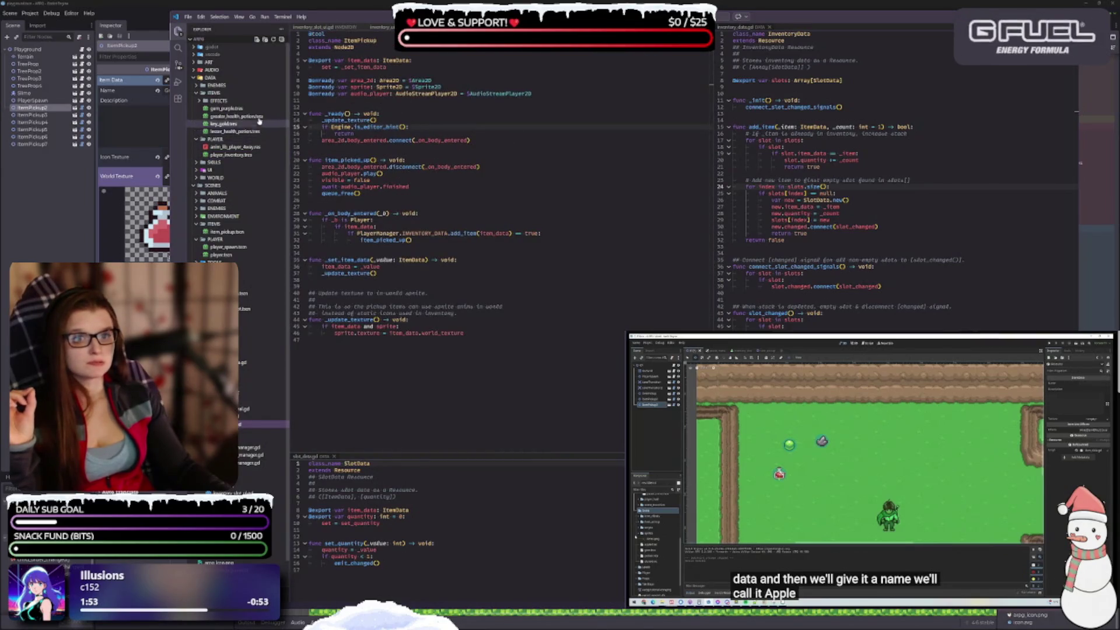
left_click(226, 109)
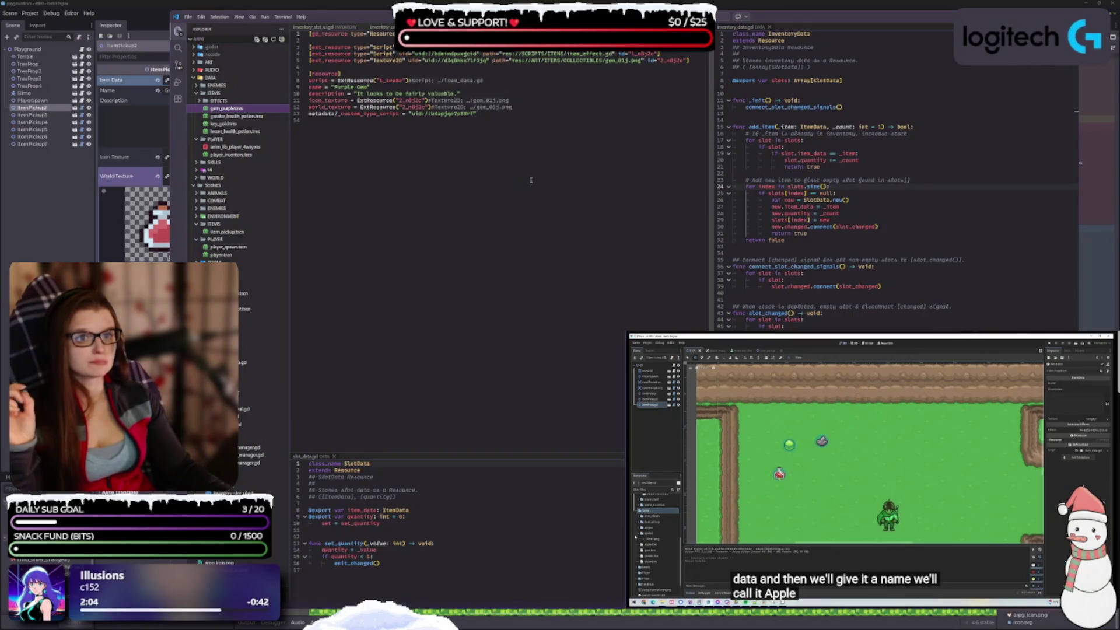
left_click(238, 116)
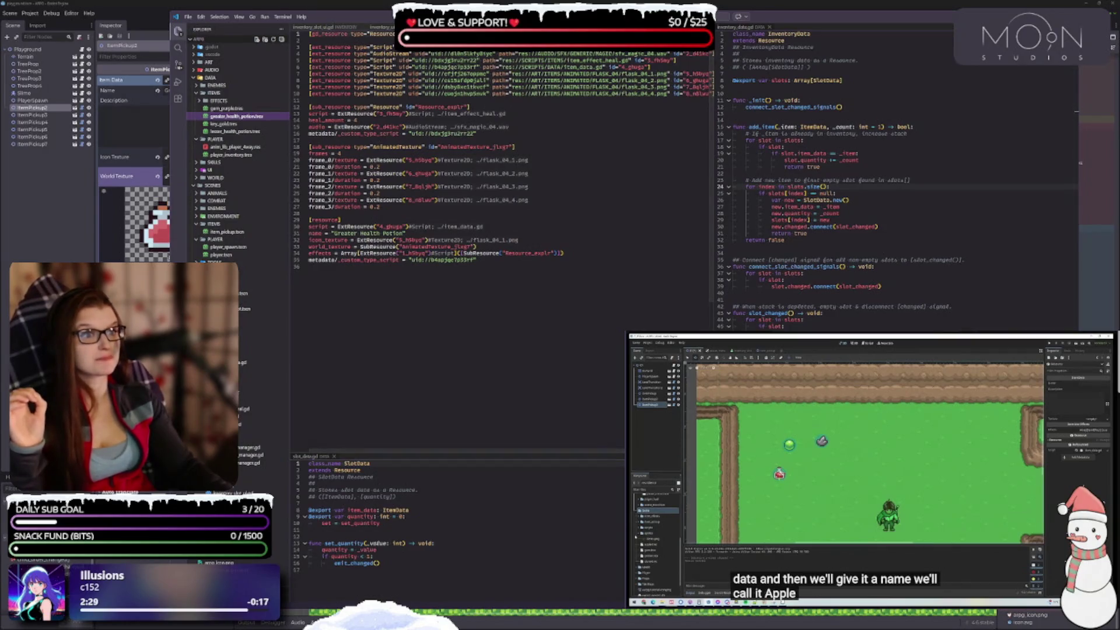
key("alt+Left")
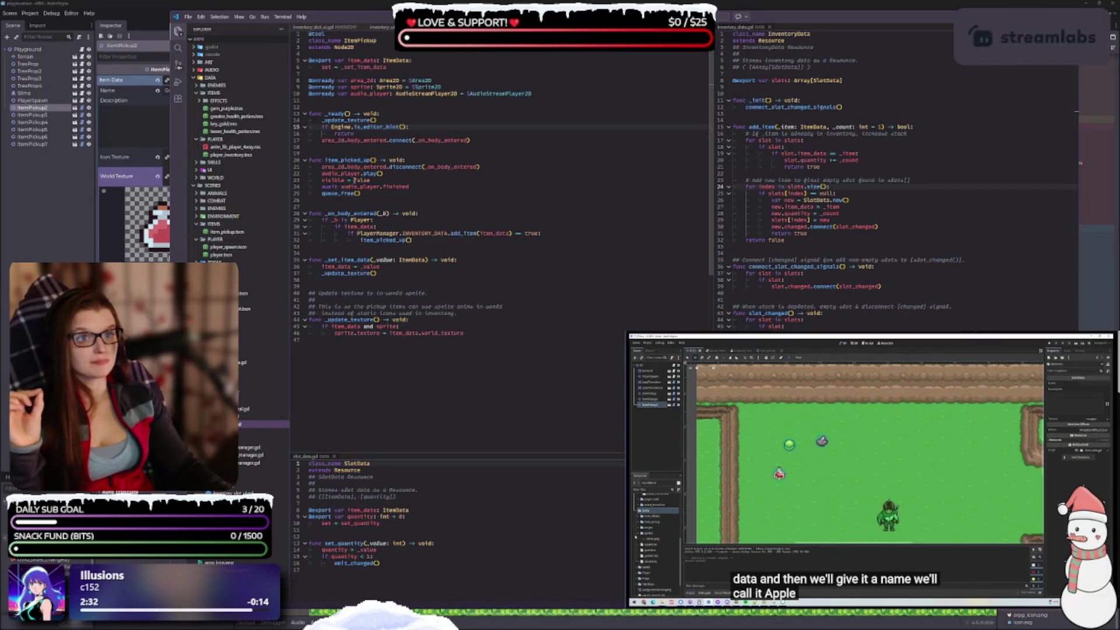
mouse_move(411, 259)
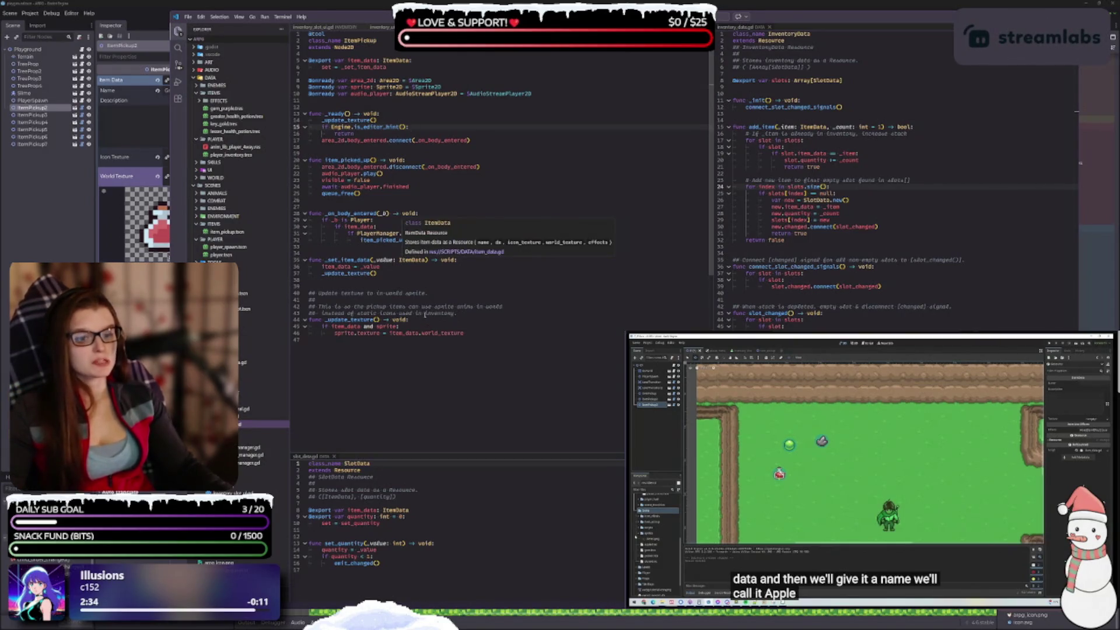
scroll(443, 311, "up", 1, "ctrl")
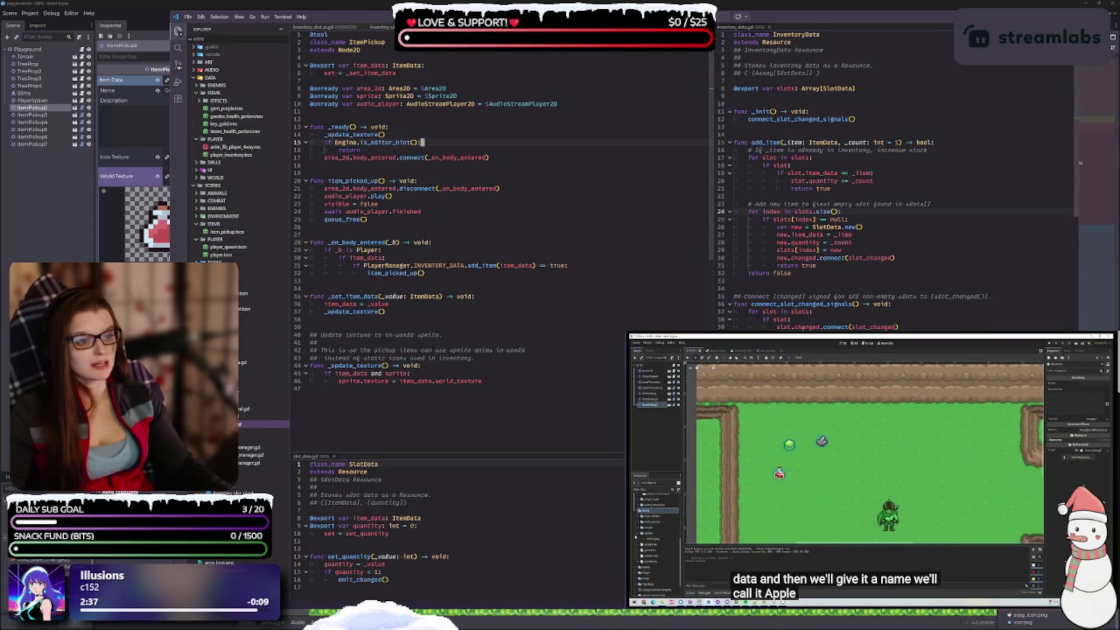
left_click_drag(771, 21, 765, 7)
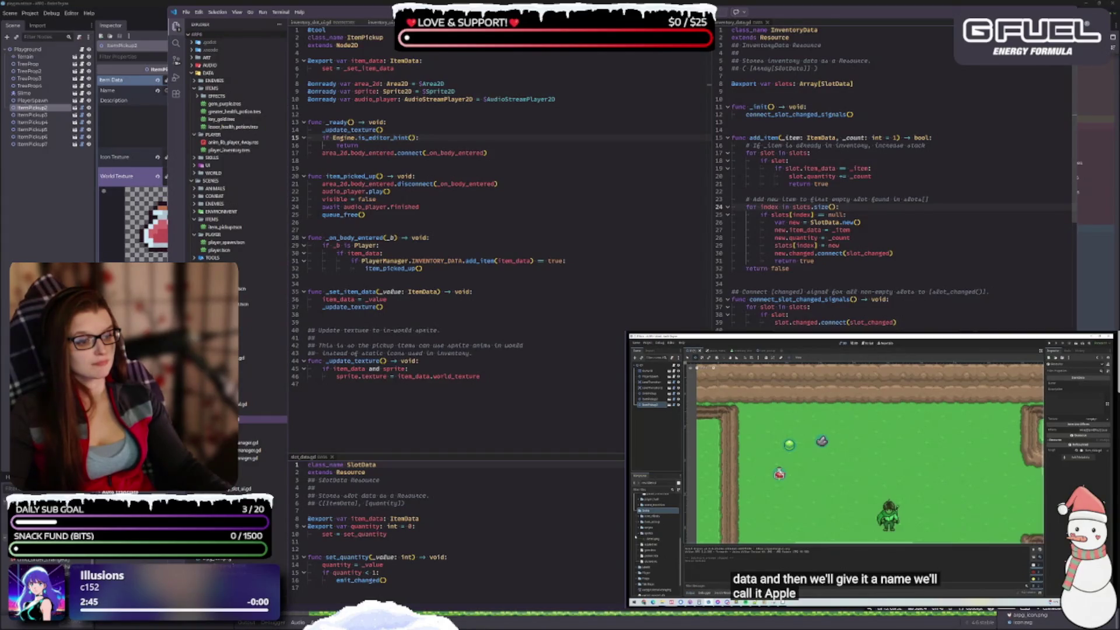
left_click(527, 176)
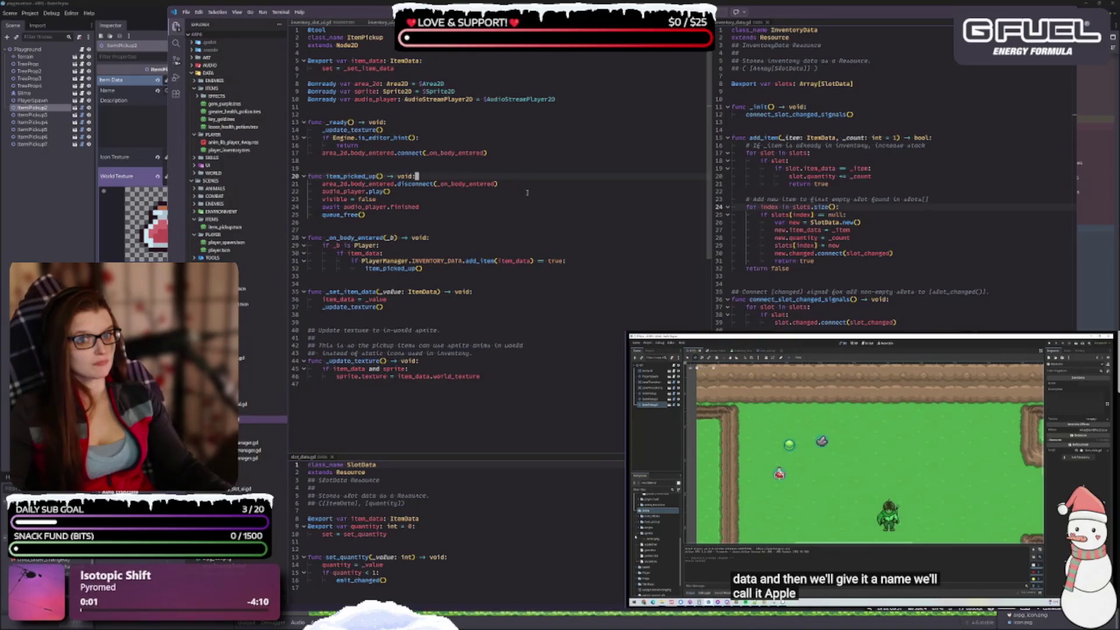
scroll(523, 183, "down", 2)
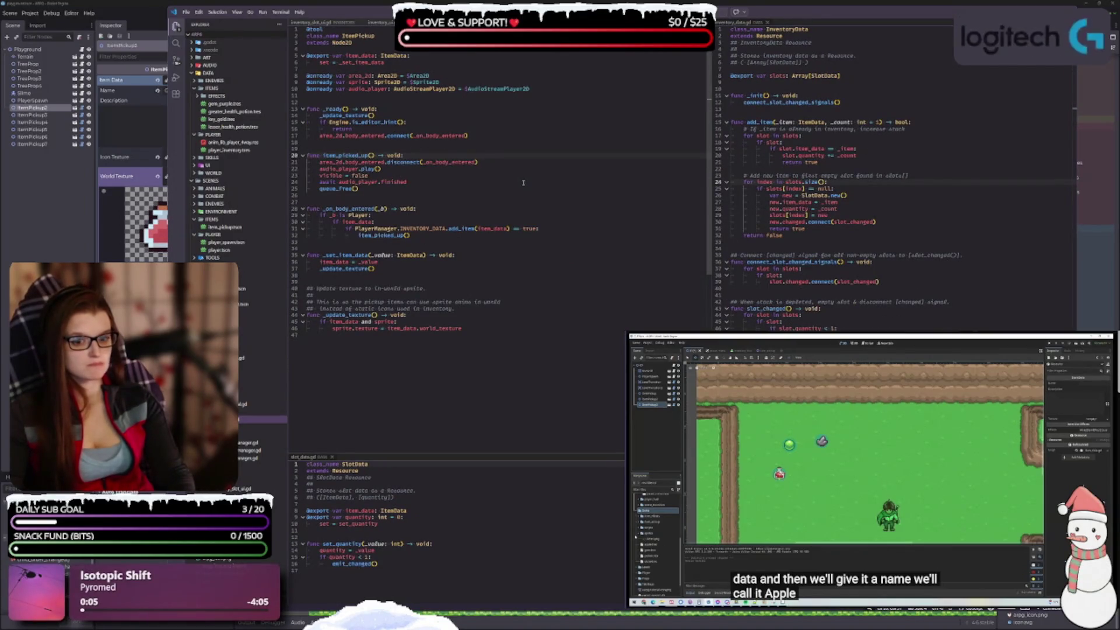
key("ctrl+minus")
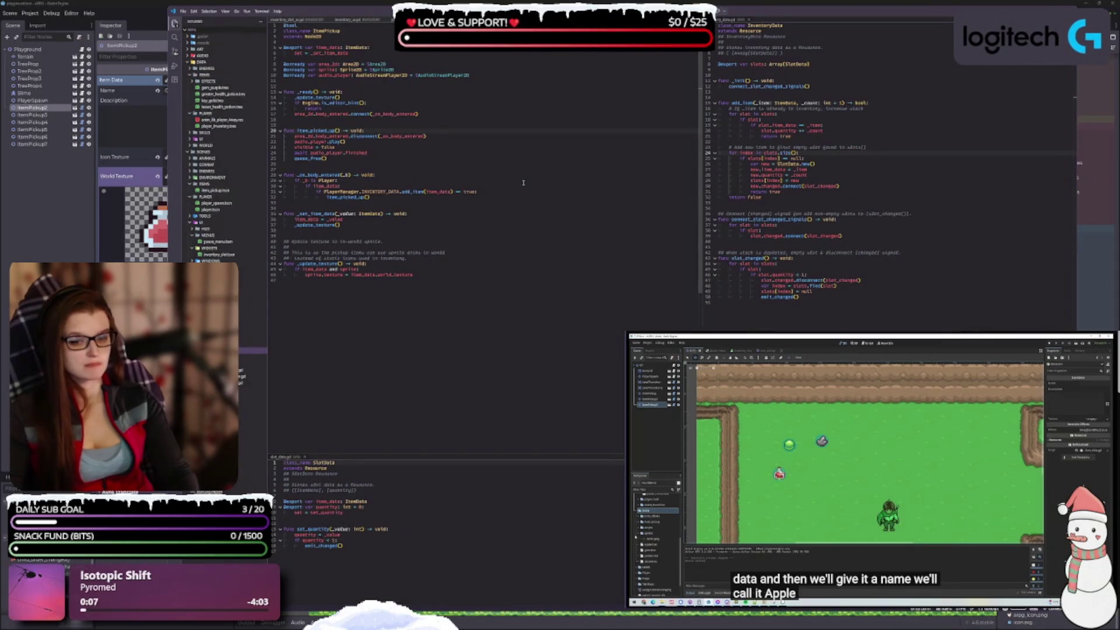
scroll(525, 210, "up", 2)
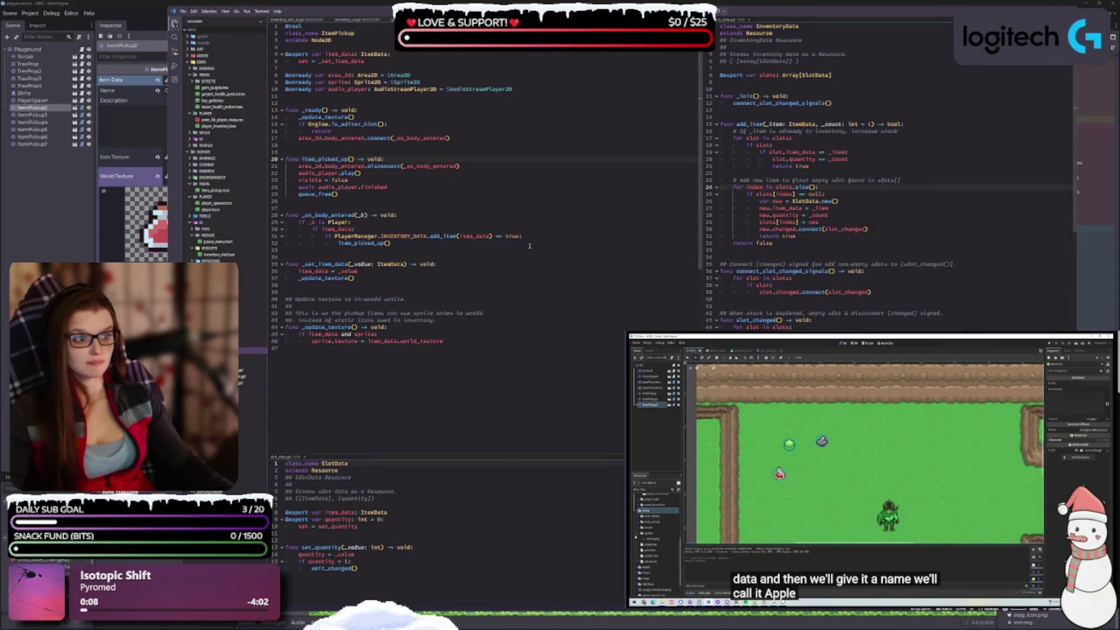
scroll(529, 245, "up", 1)
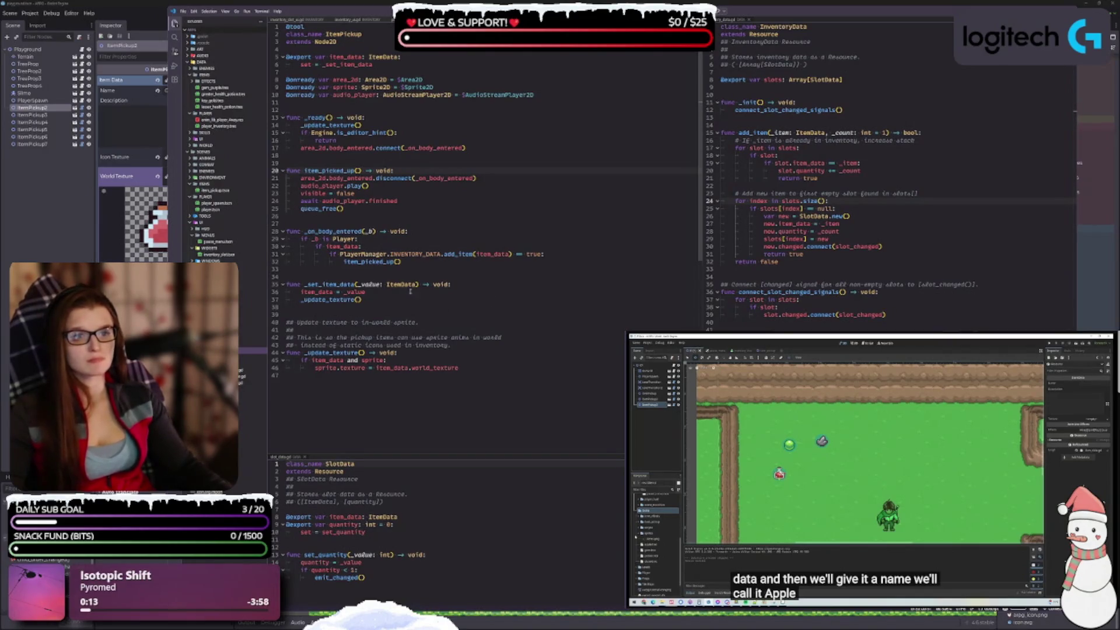
scroll(462, 216, "up", 1)
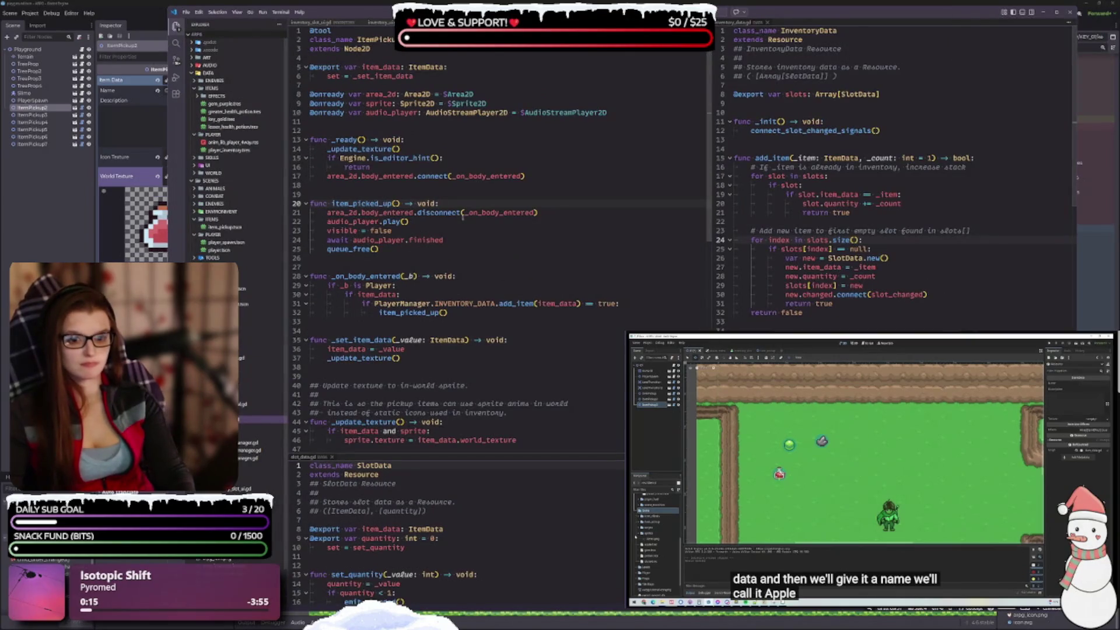
key("ctrl+equal")
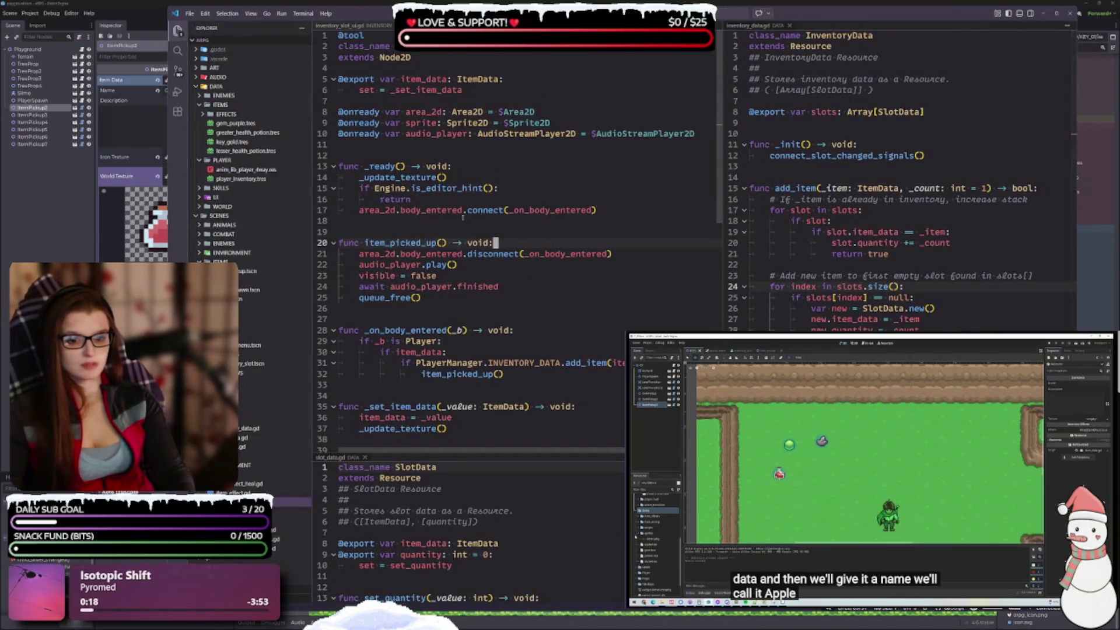
key("ctrl+minus")
key("ctrl+minus")
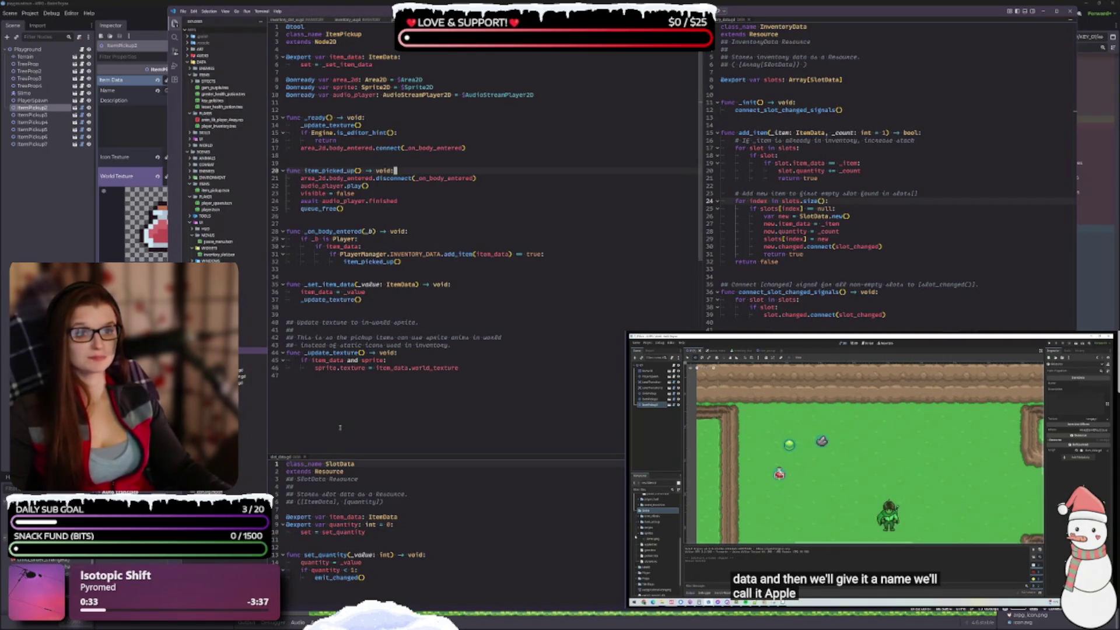
left_click(337, 383)
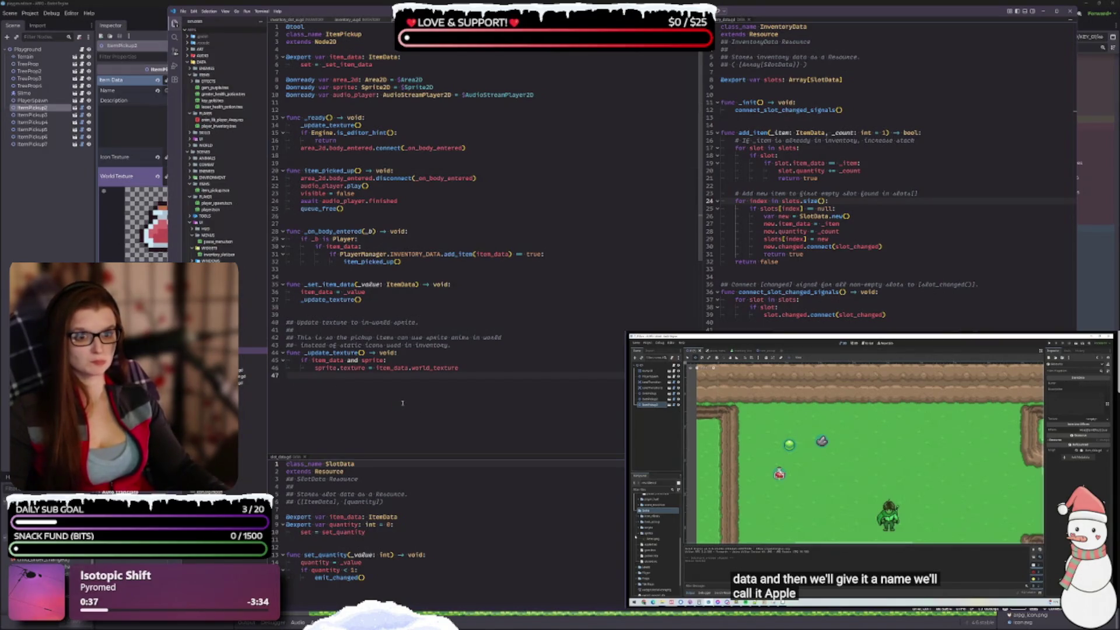
key("ctrl+equal")
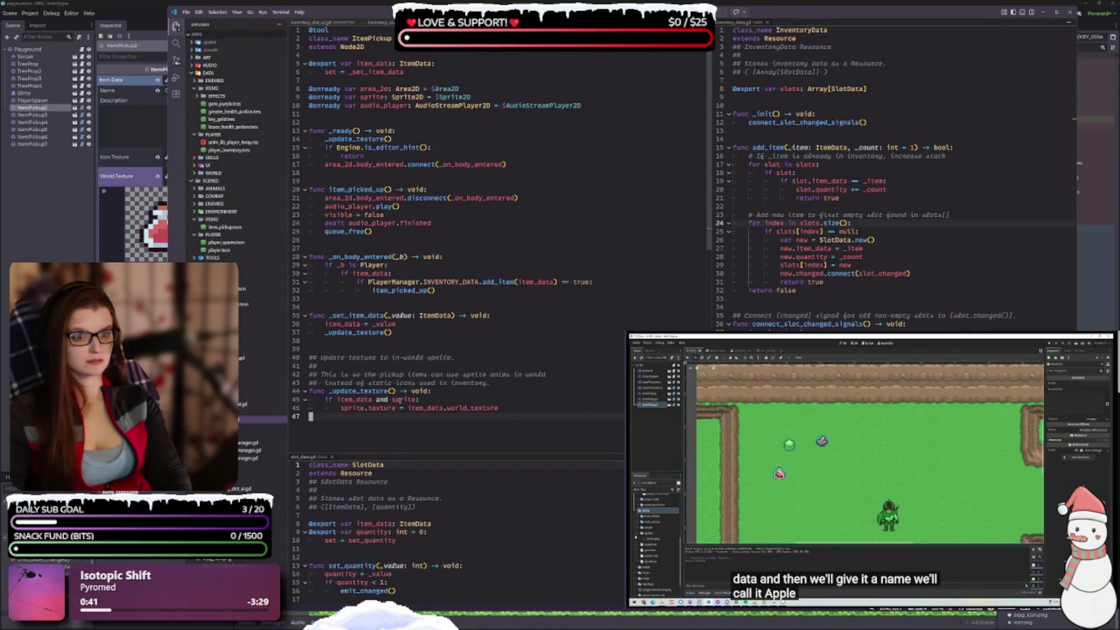
Step: Shrink the editor text, widen the explorer and inventory data panes, and show inventory_slot_ui.gd
key("ctrl+minus")
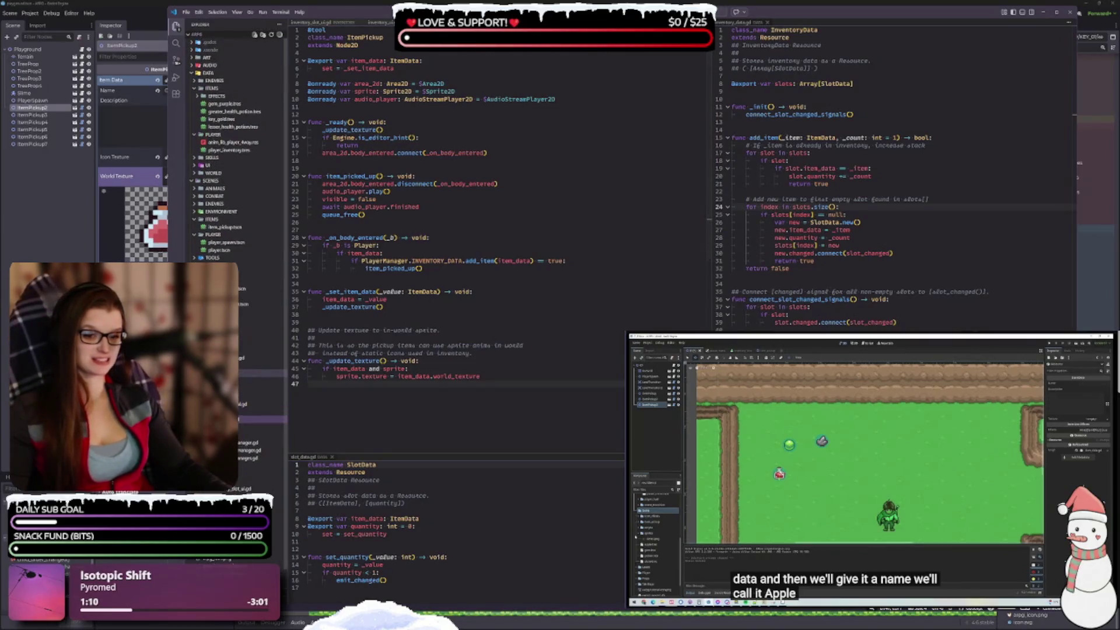
left_click_drag(287, 283, 291, 283)
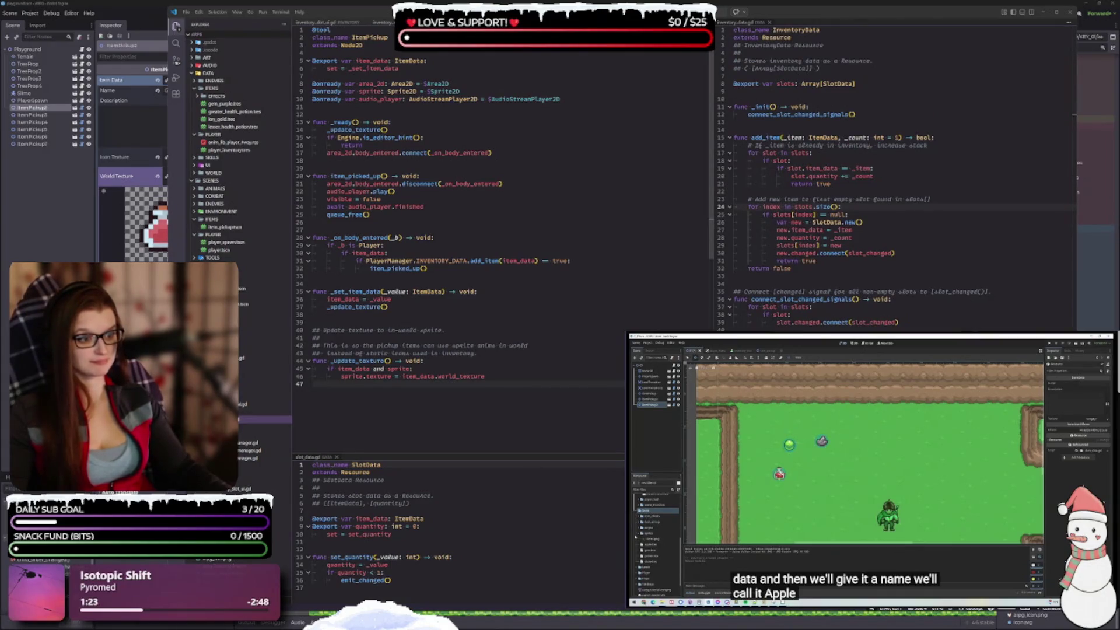
mouse_move(713, 175)
left_mouse_down()
mouse_move(700, 175)
mouse_move(762, 175)
mouse_move(696, 175)
left_mouse_up()
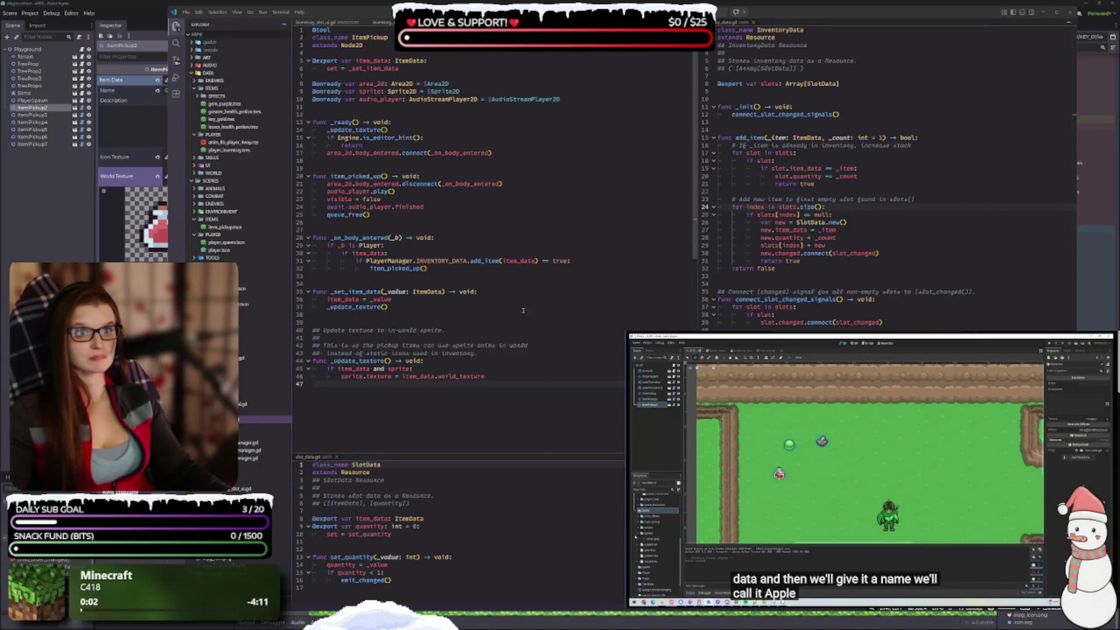
left_click(327, 23)
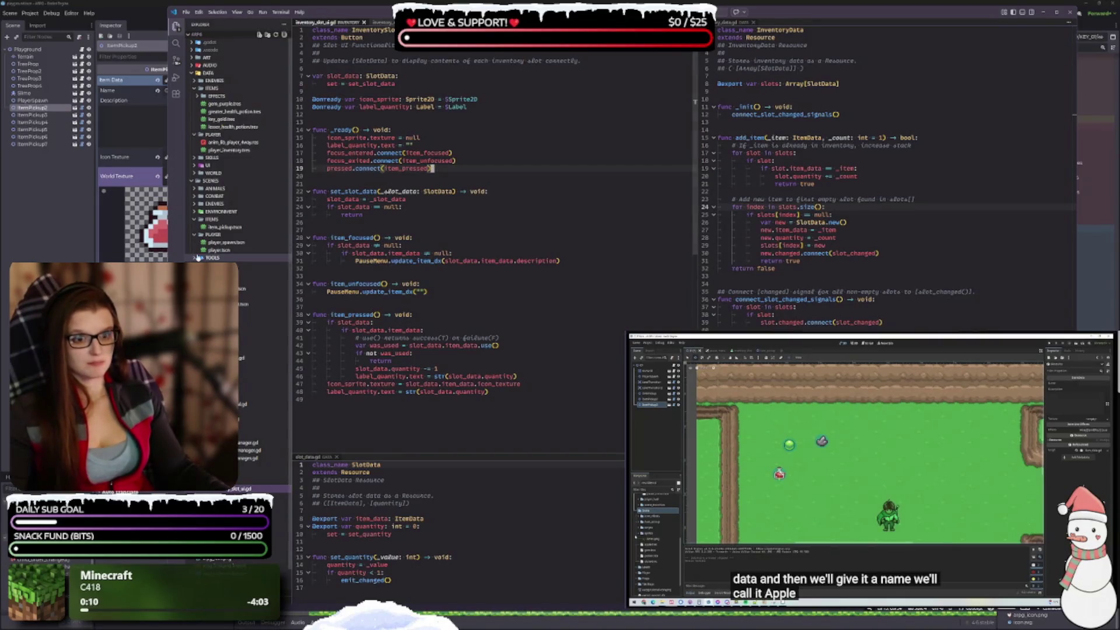
Step: Delete ItemPickup7 through ItemPickup2 from the Godot playground scene
left_click(62, 249)
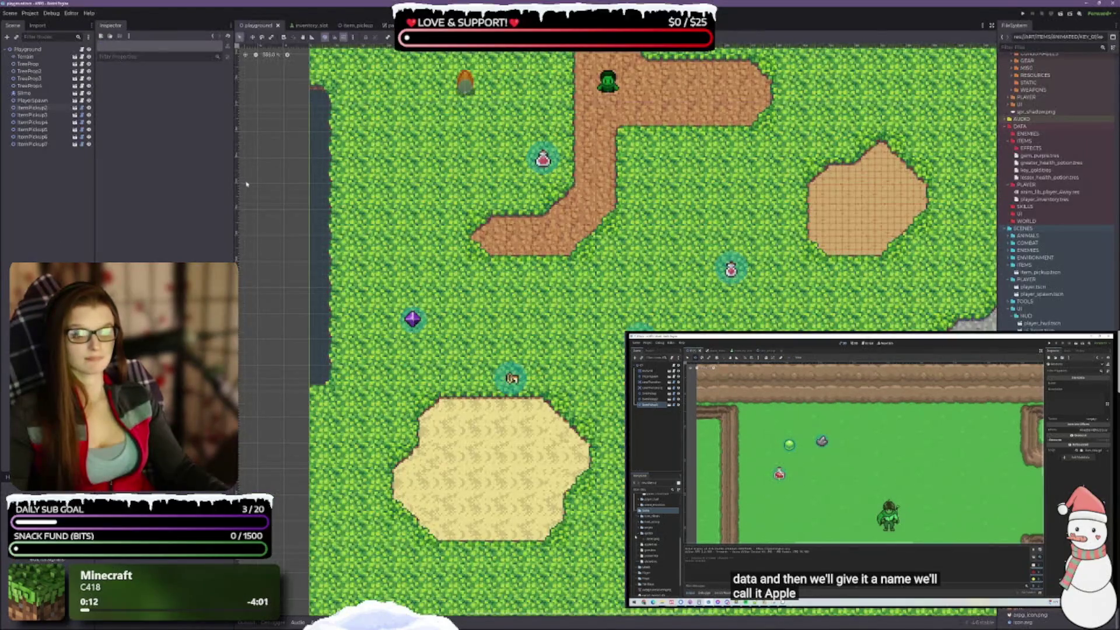
left_click(39, 145)
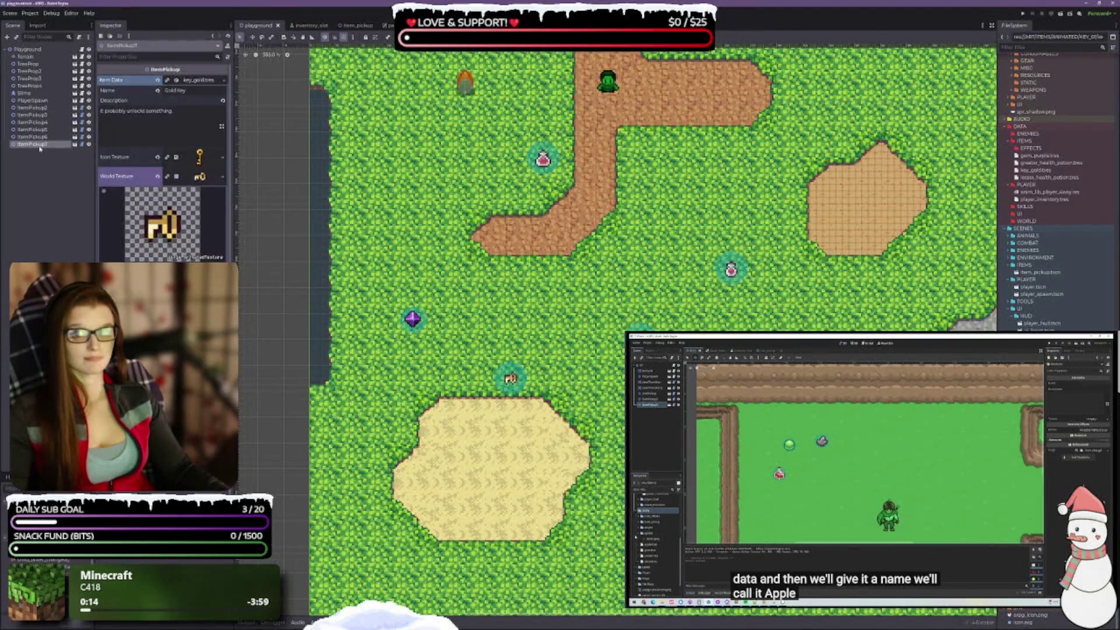
key("Delete")
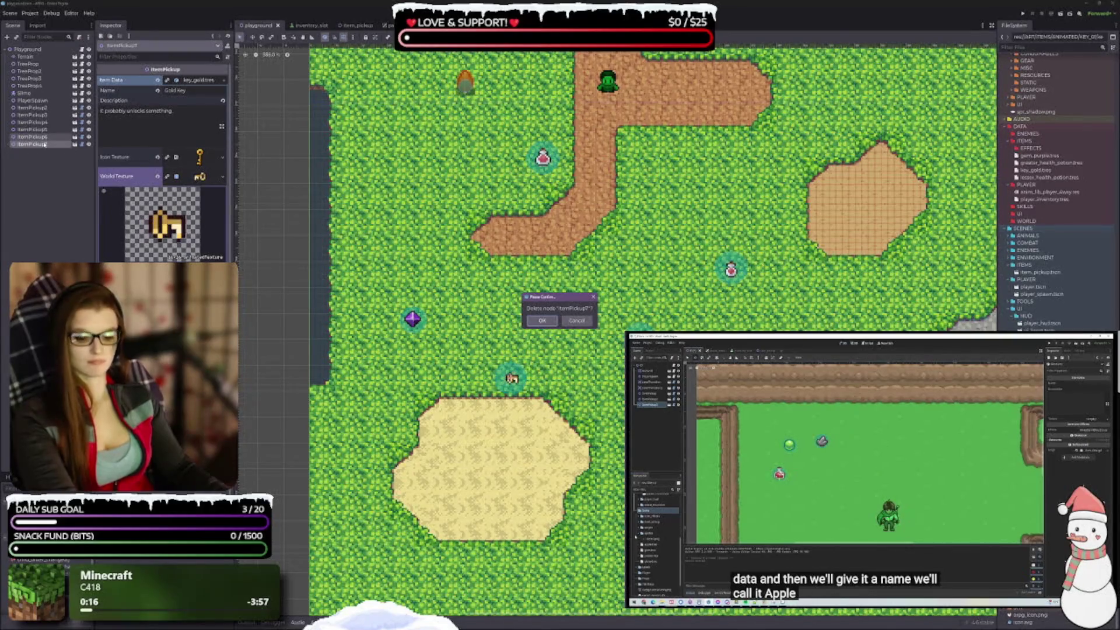
key("Return")
left_click(35, 136)
key("Delete")
key("Return")
left_click(35, 134)
key("Delete")
key("Return")
left_click(33, 124)
key("Delete")
key("Return")
left_click(32, 117)
key("Delete")
key("Return")
left_click(32, 108)
key("Delete")
key("Return")
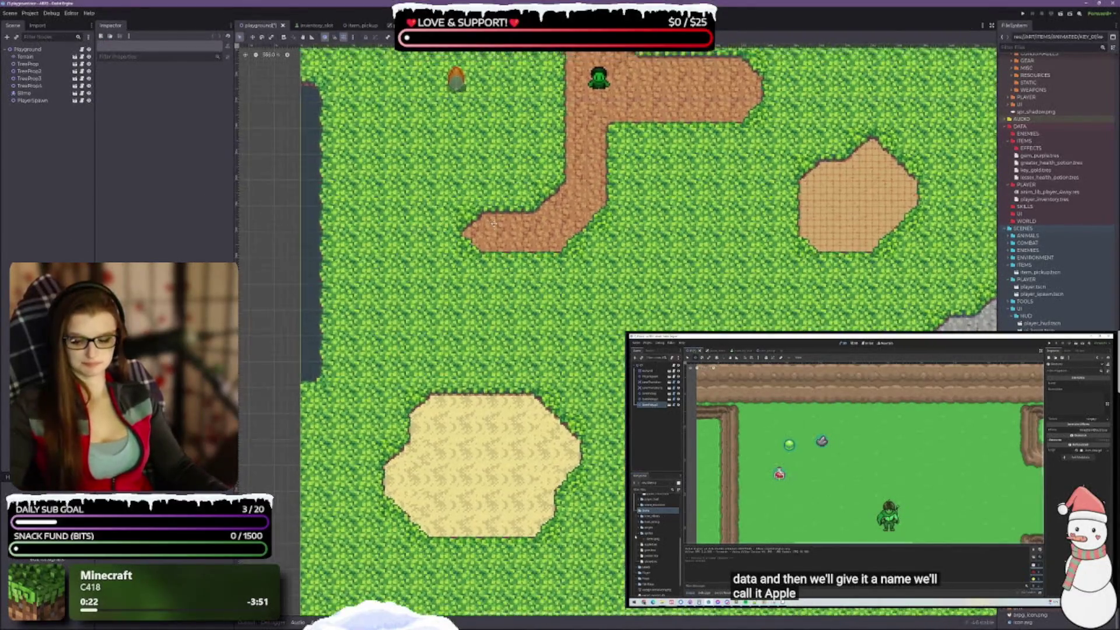
Step: Save the playground scene, open the inventory_slot scene, and select player_inventory.tres
key("ctrl+s")
left_click(304, 25)
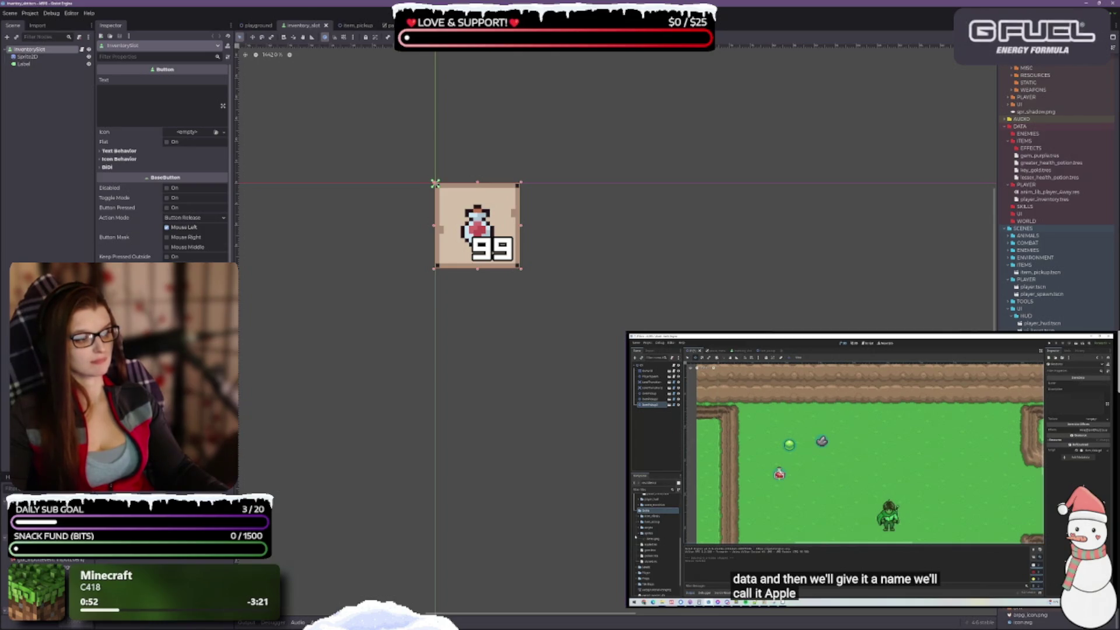
left_click(1053, 201)
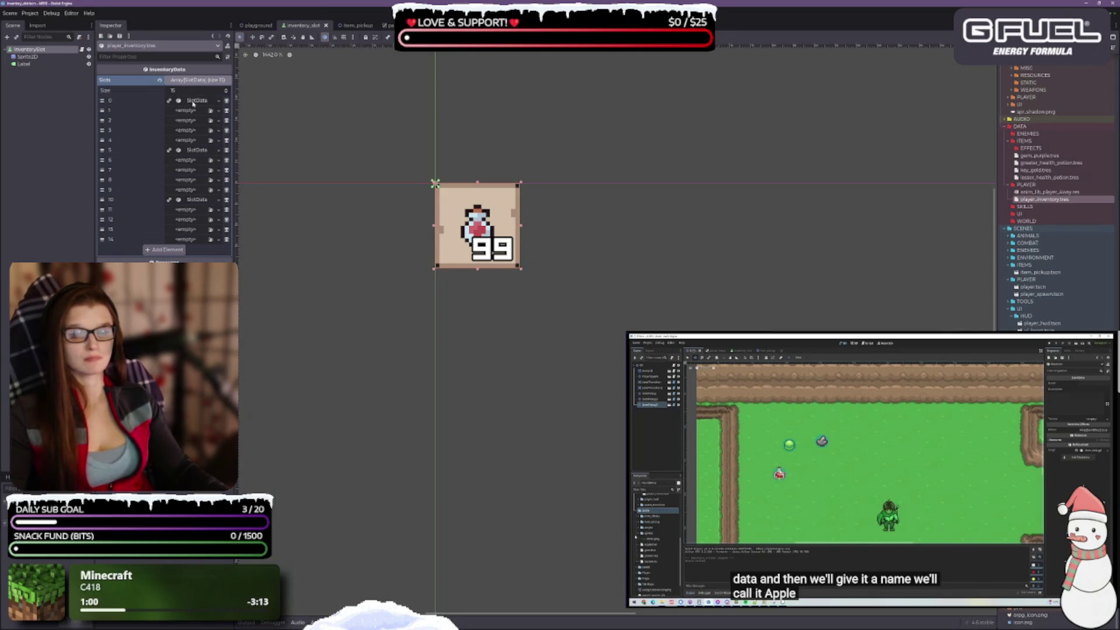
Step: Remove the SlotData entries at indices 10, 5 and 0 from player_inventory.tres
left_click(226, 199)
left_click(225, 150)
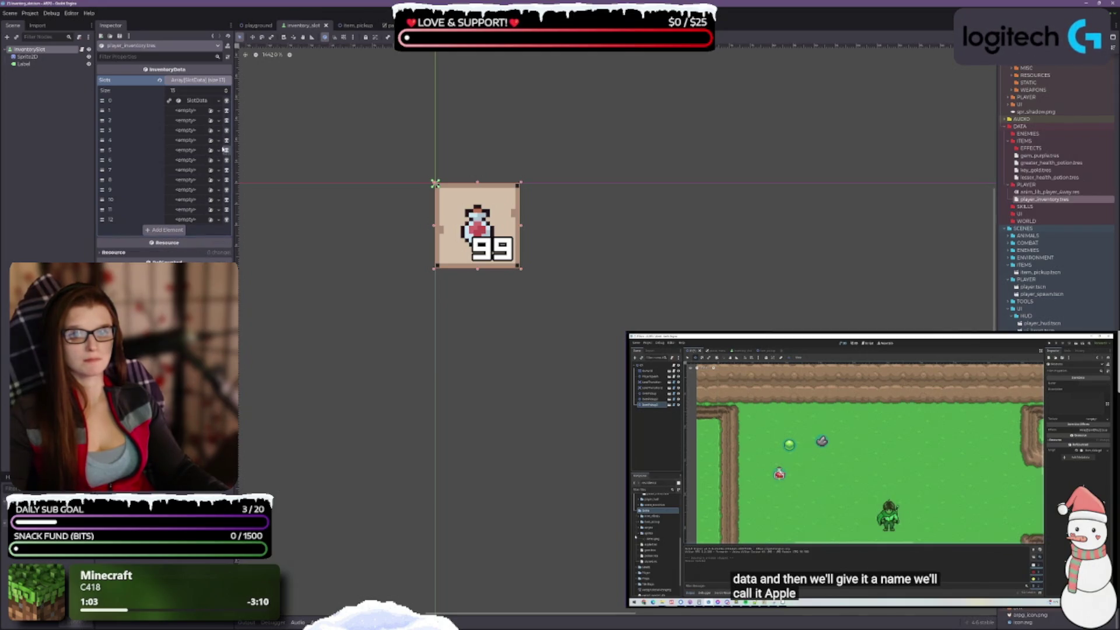
left_click(227, 101)
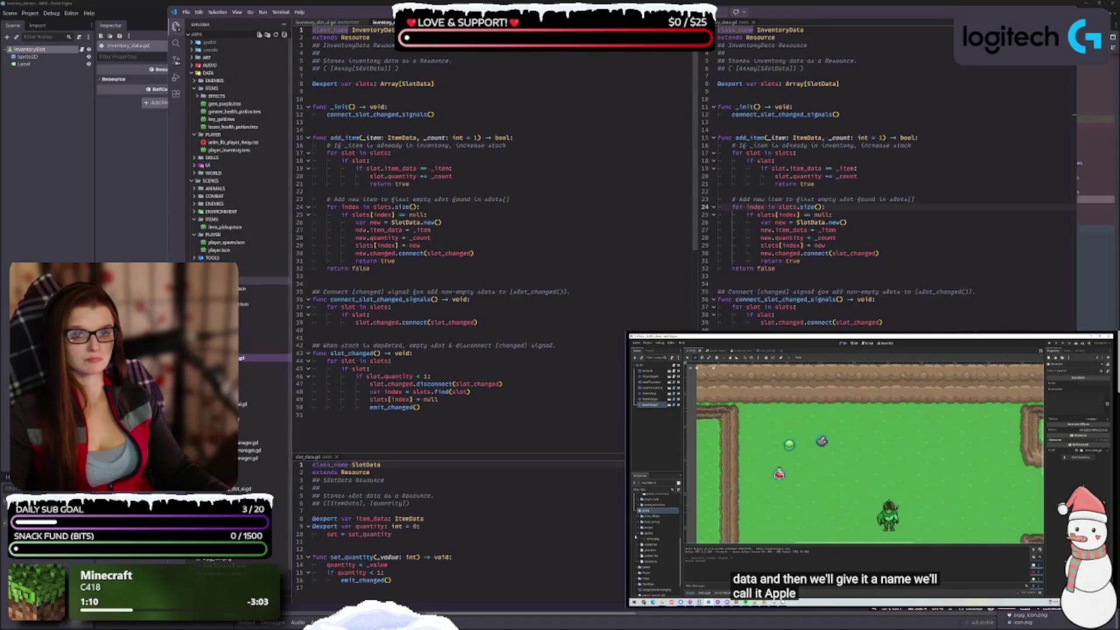
Step: Recheck player_inventory.tres, then inspect the Purple Gem item data in gem_purple.tres
left_click(148, 164)
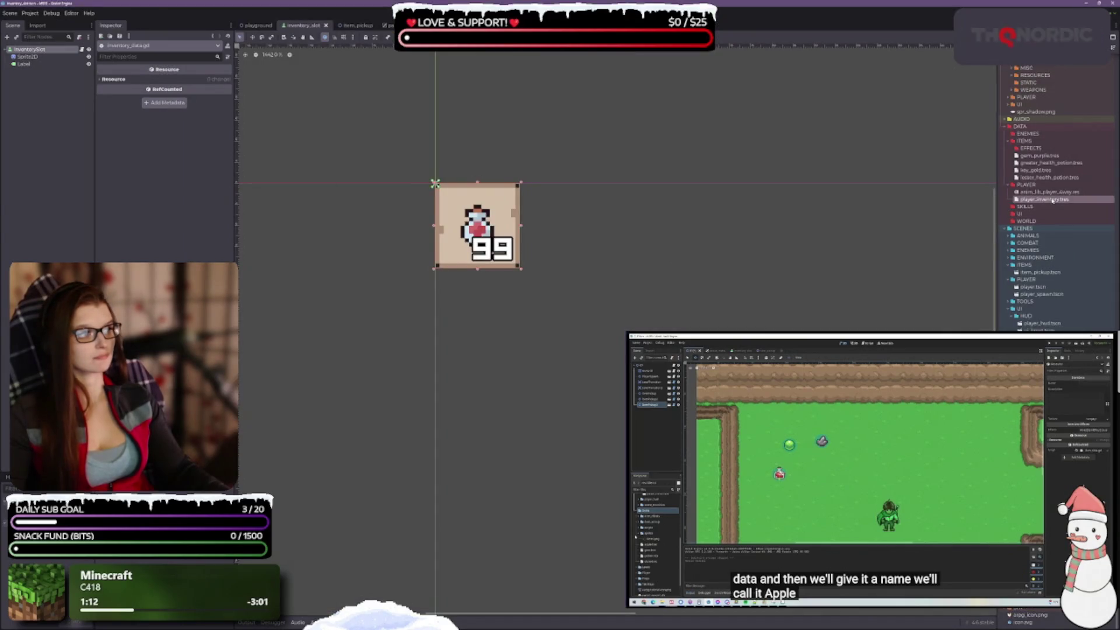
left_click(1085, 199)
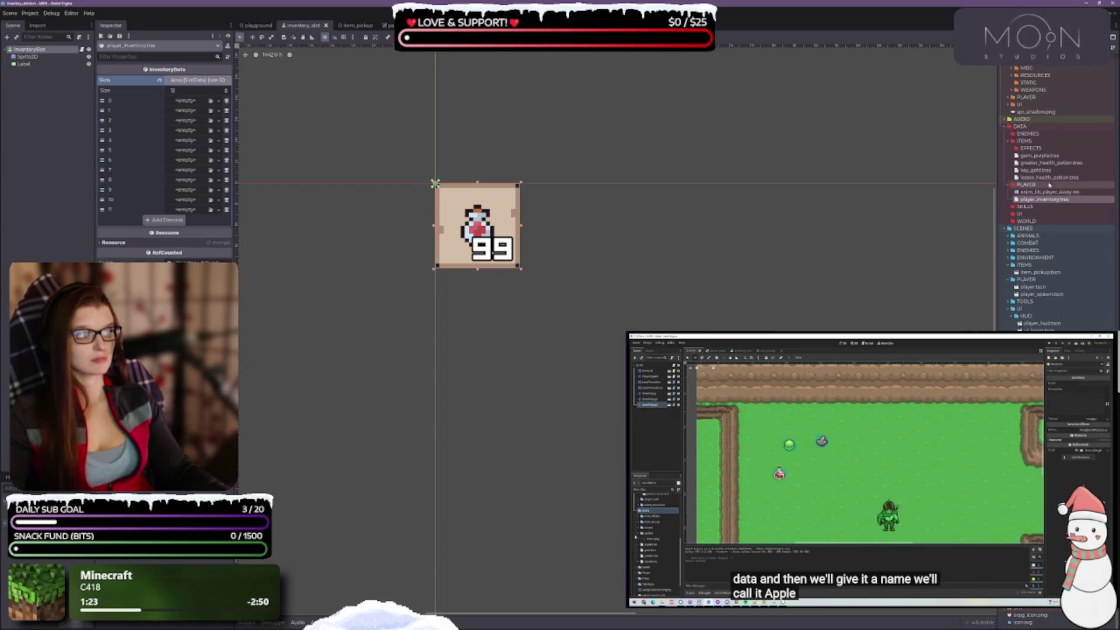
left_click(1039, 155)
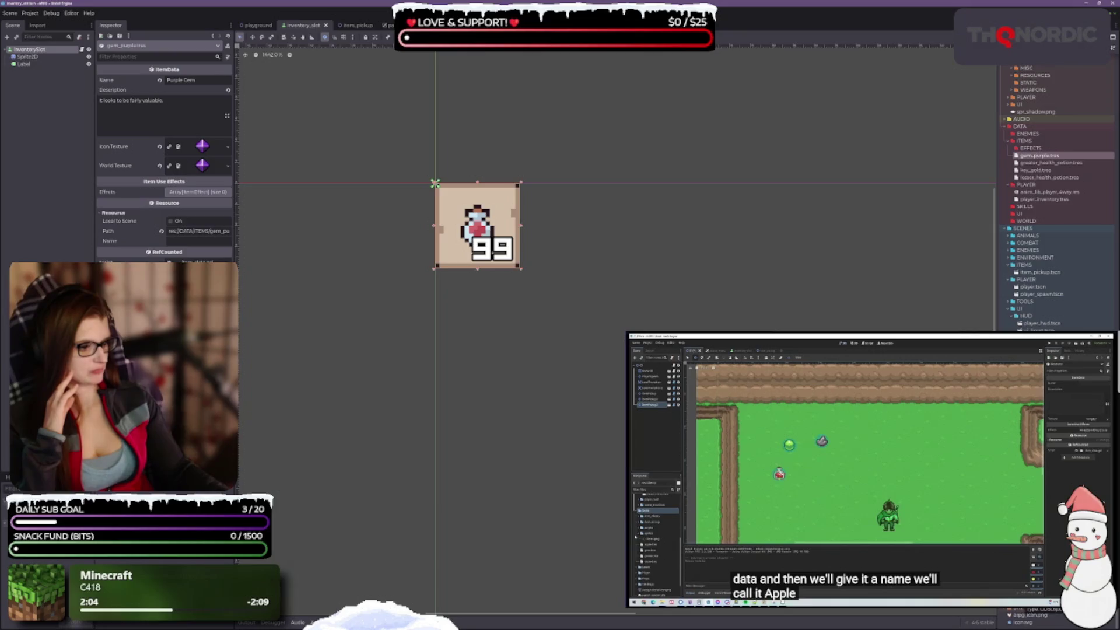
Step: Scroll the FileSystem dock and switch to the item_pickup scene showing the key sprite
scroll(1027, 204, "up", 15)
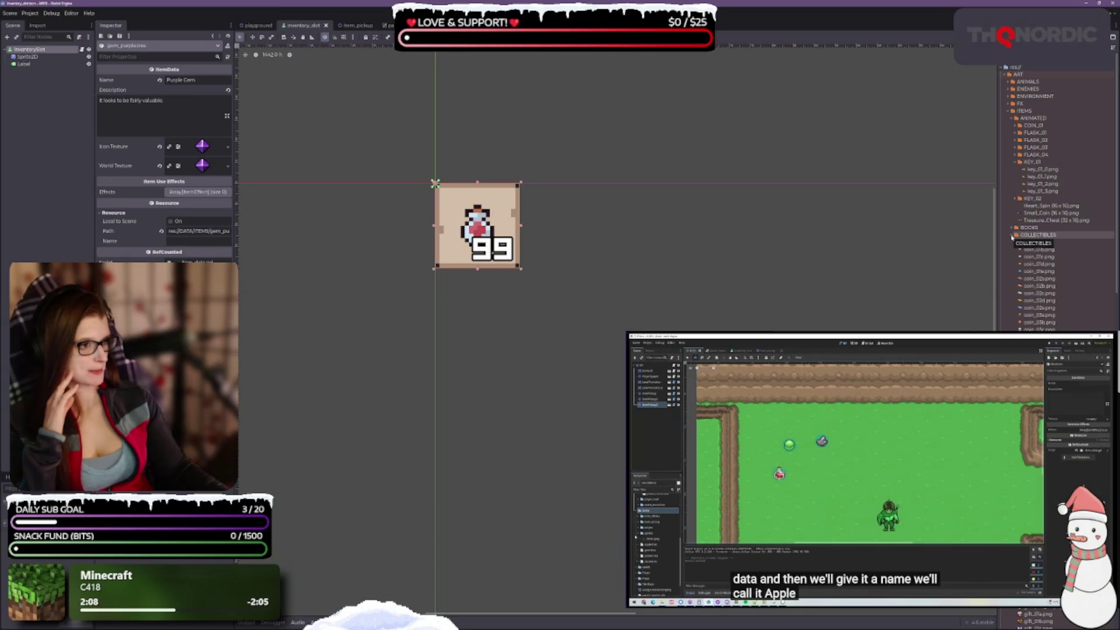
scroll(1013, 235, "down", 15)
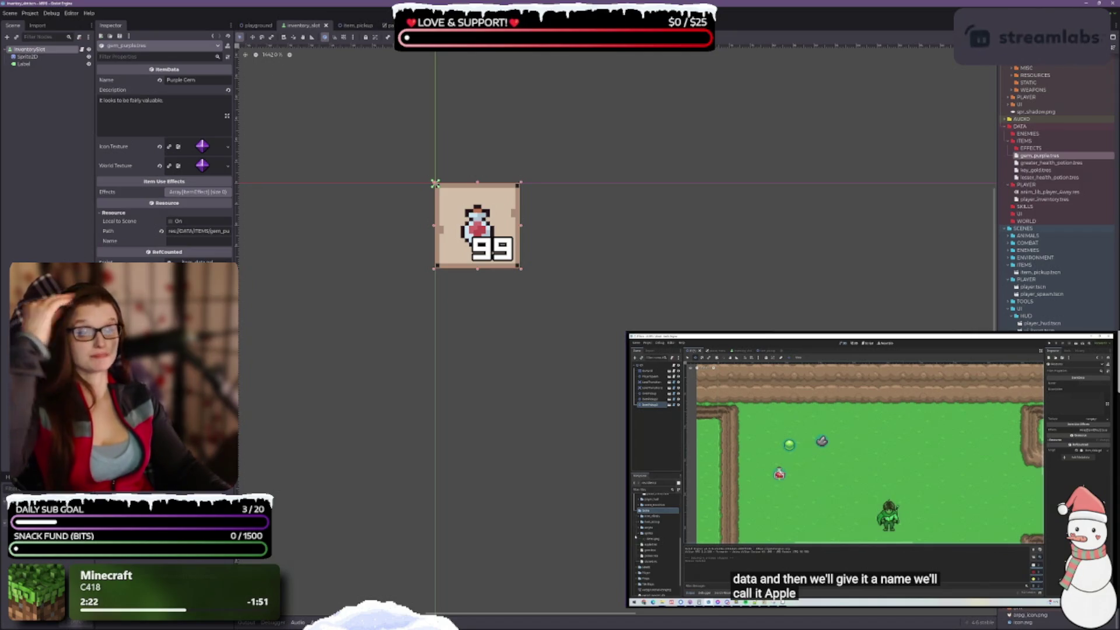
left_click(339, 28)
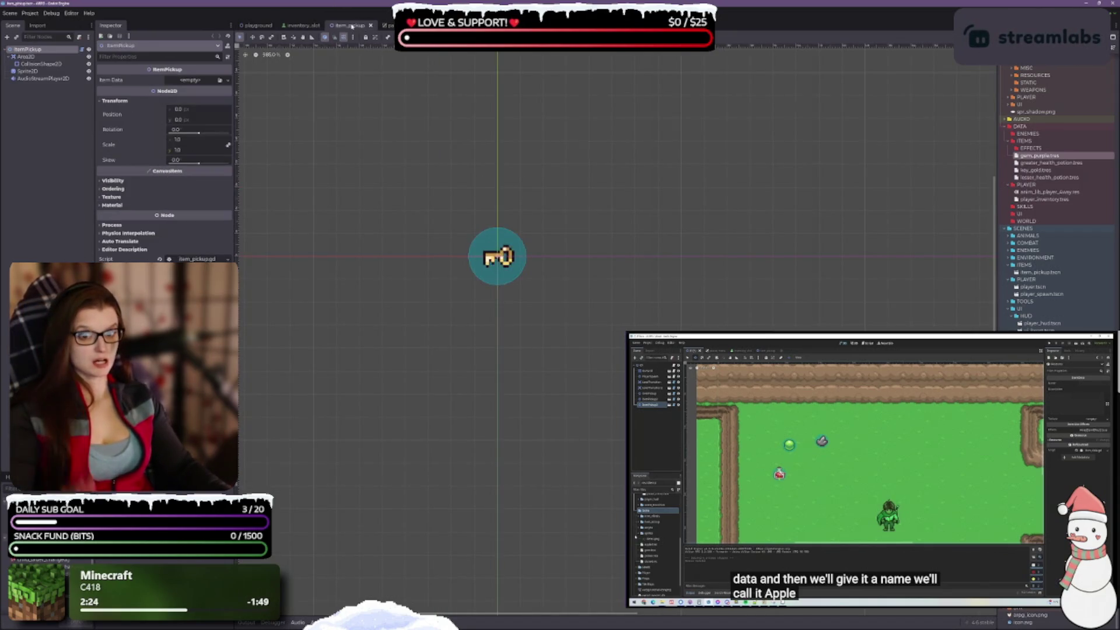
Step: Inspect the key Sprite2D's animation frames and glance at the other pickup nodes' properties
left_click(44, 115)
left_click(27, 71)
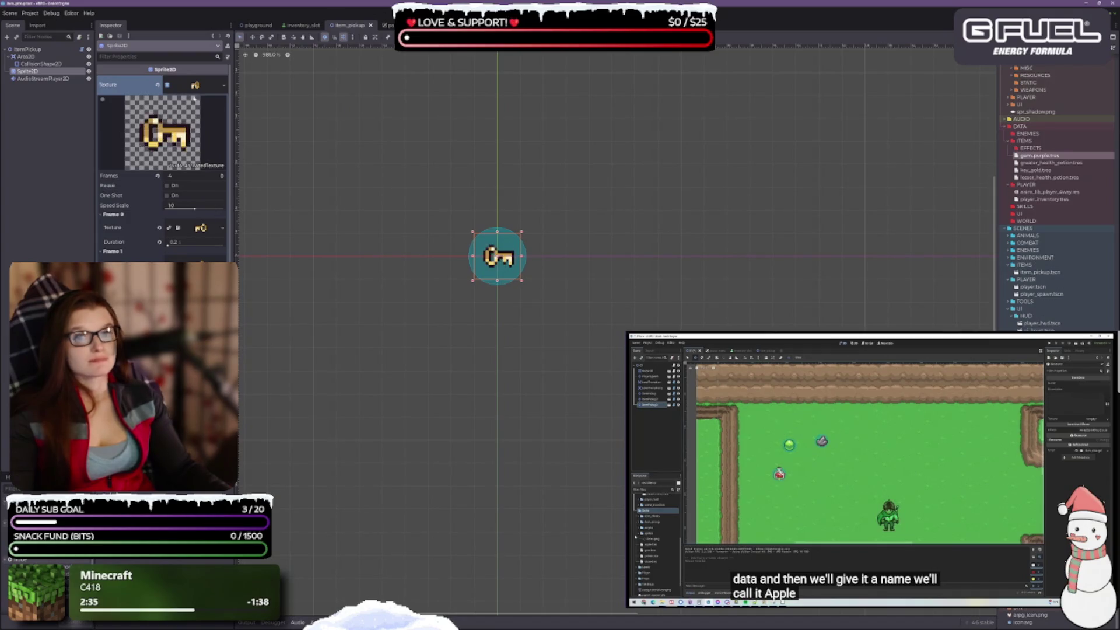
left_click(35, 78)
left_click(40, 71)
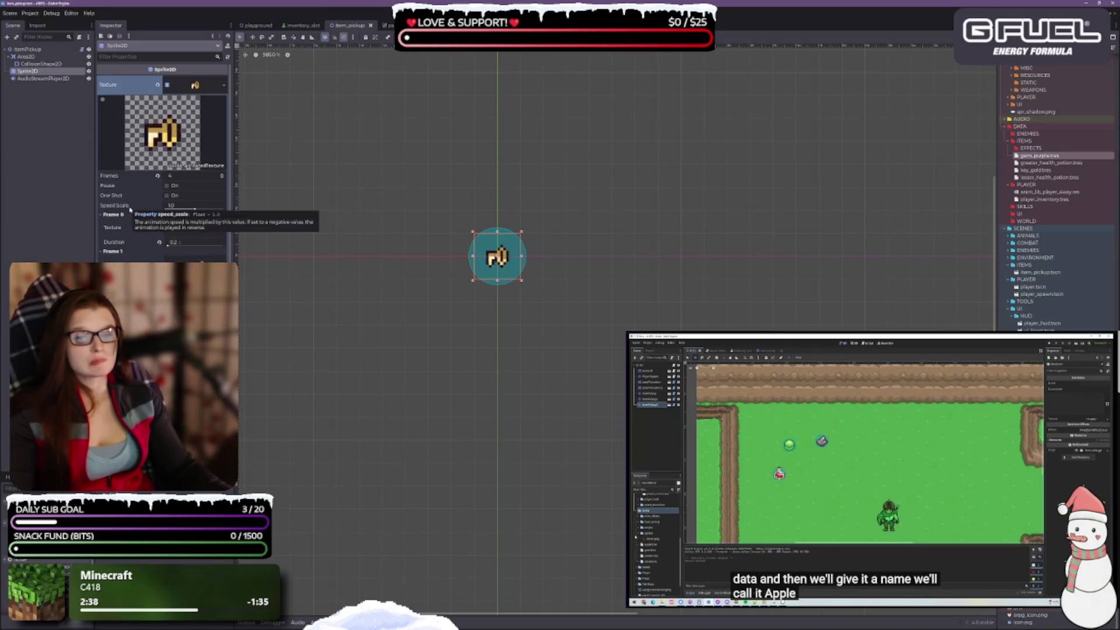
left_click(28, 49)
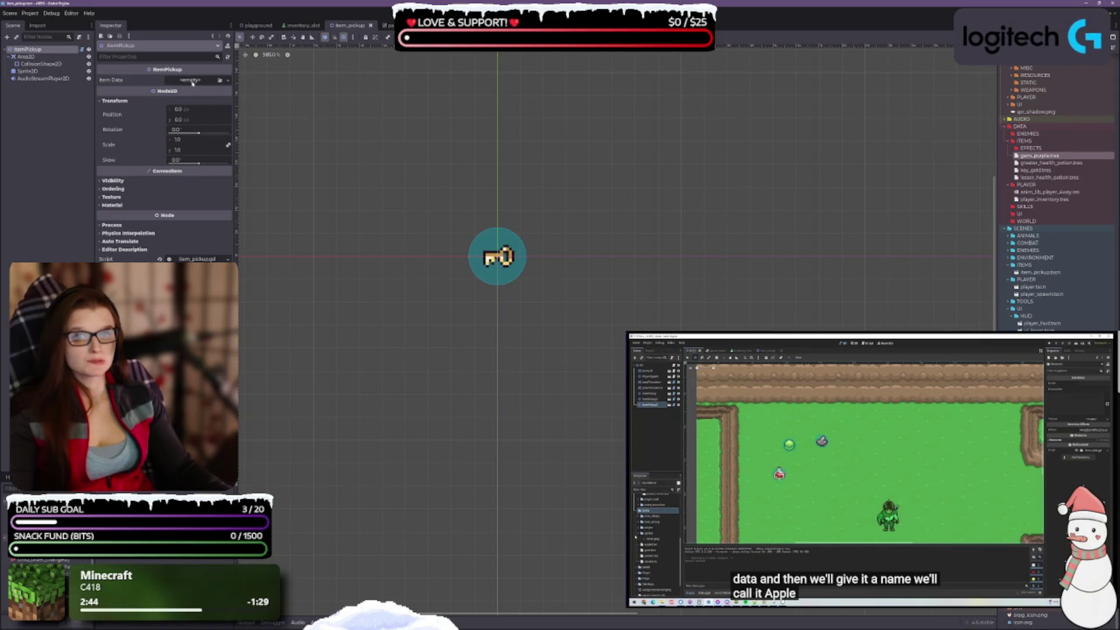
left_click(39, 71)
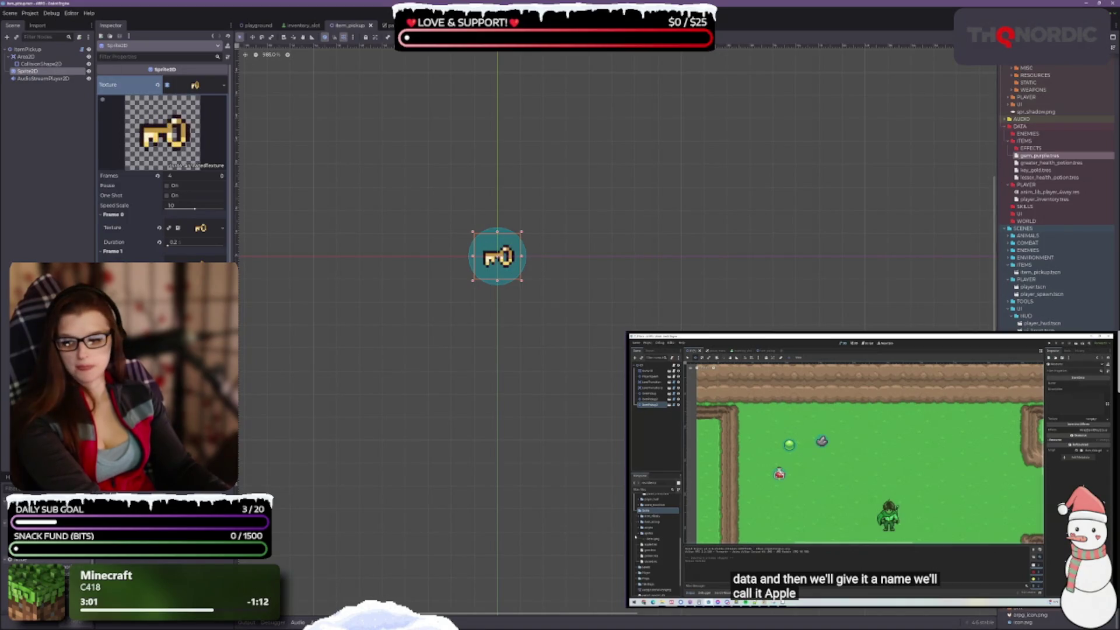
Step: Open item_pickup.gd in VS Code from the ItemPickup root node's script resource
key("alt+Tab")
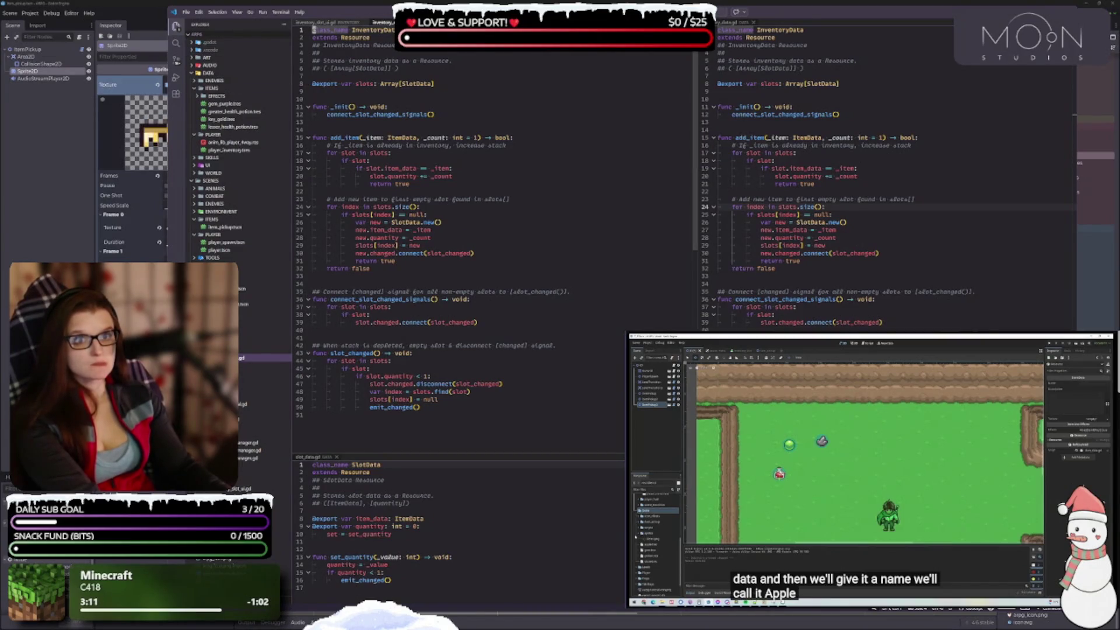
left_click(136, 10)
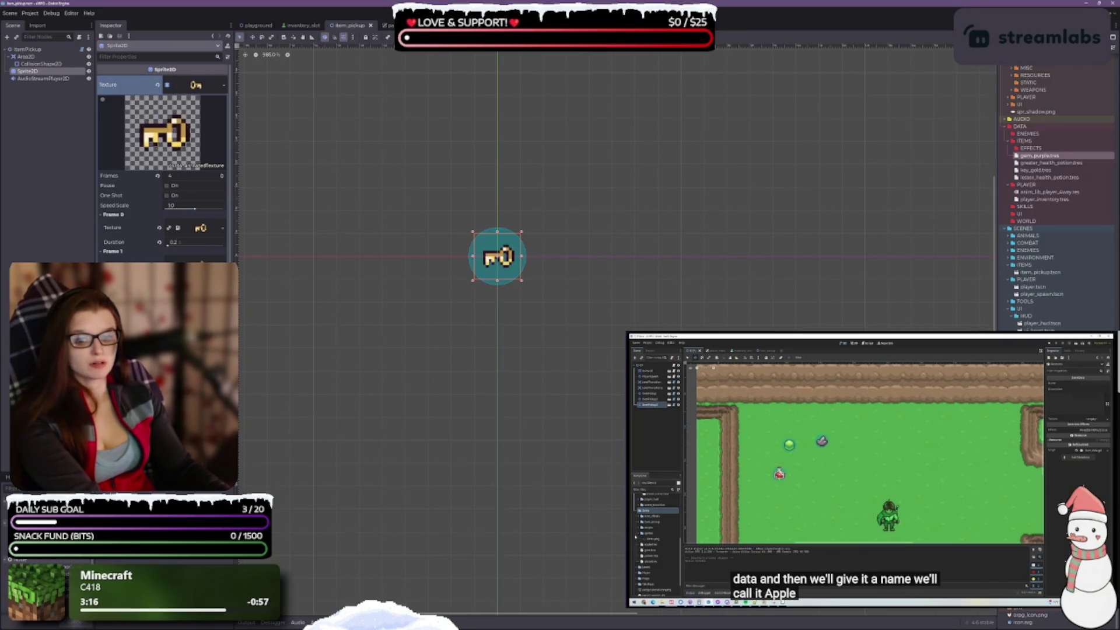
scroll(163, 163, "down", 3)
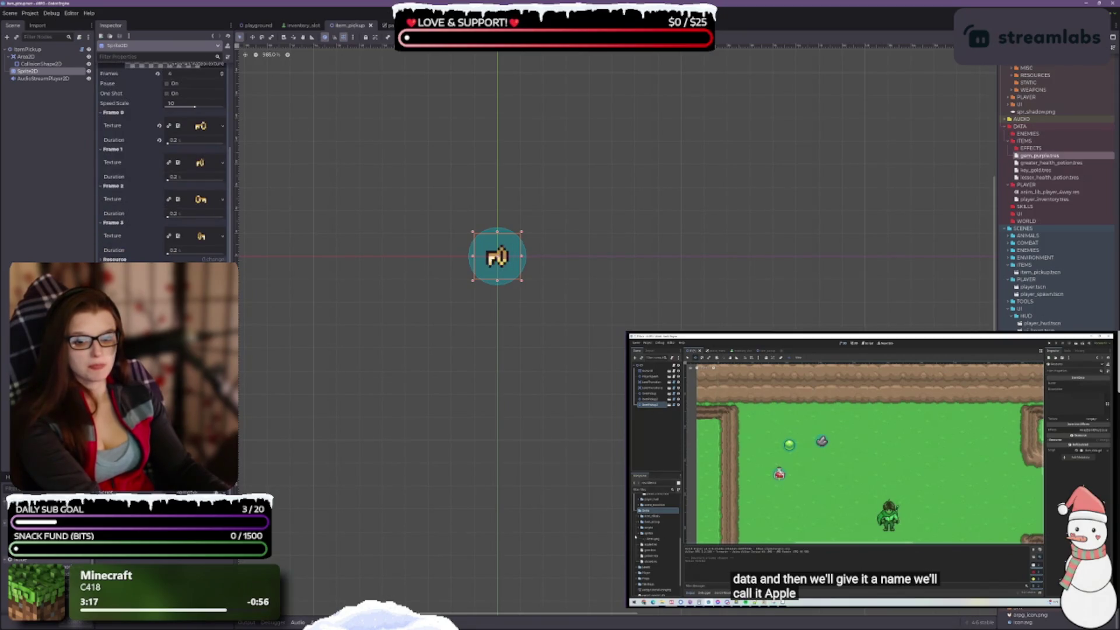
left_click(28, 49)
left_click(197, 259)
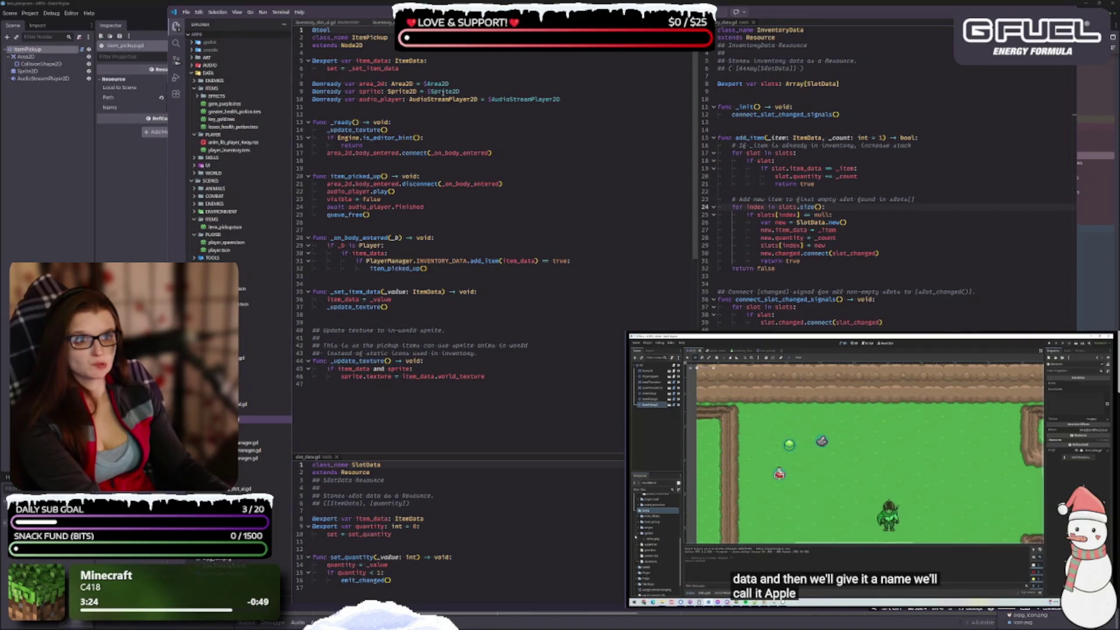
Step: Read _update_texture in item_pickup.gd, then back in Godot clear the Sprite2D's default key texture
mouse_move(444, 91)
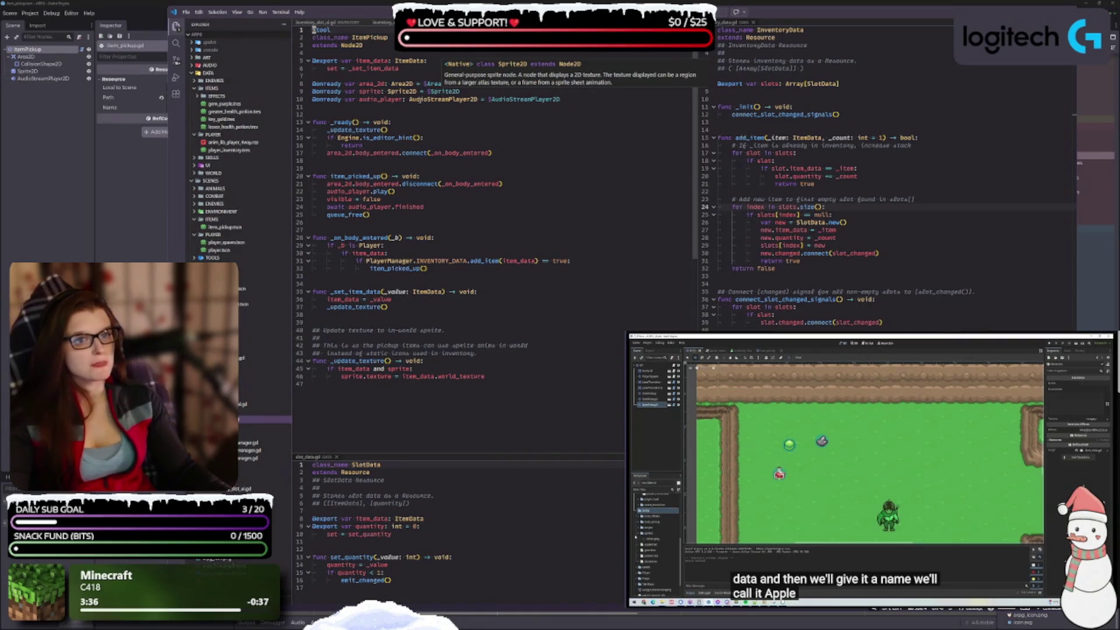
left_click(41, 71)
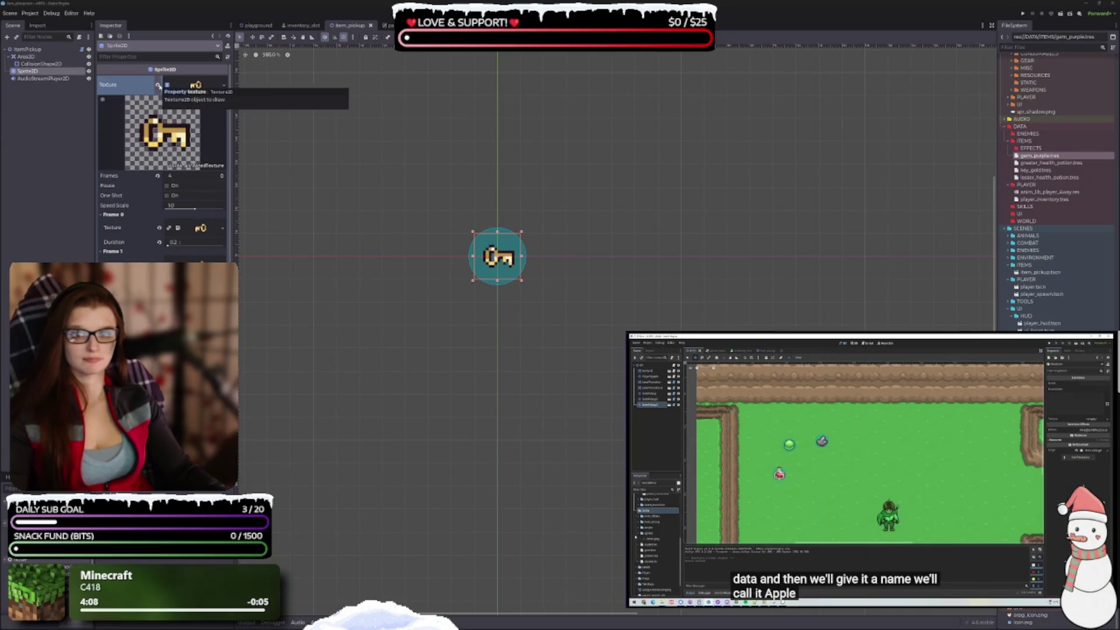
left_click(158, 85)
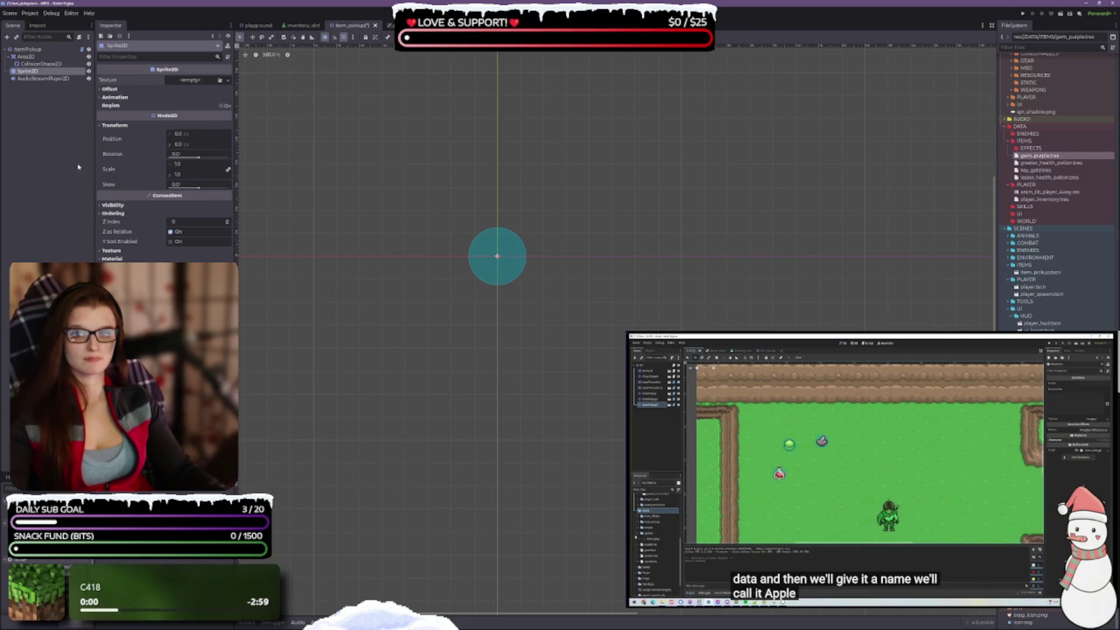
Step: Check the pickup's audio stream details and save the item_pickup scene
left_click(31, 78)
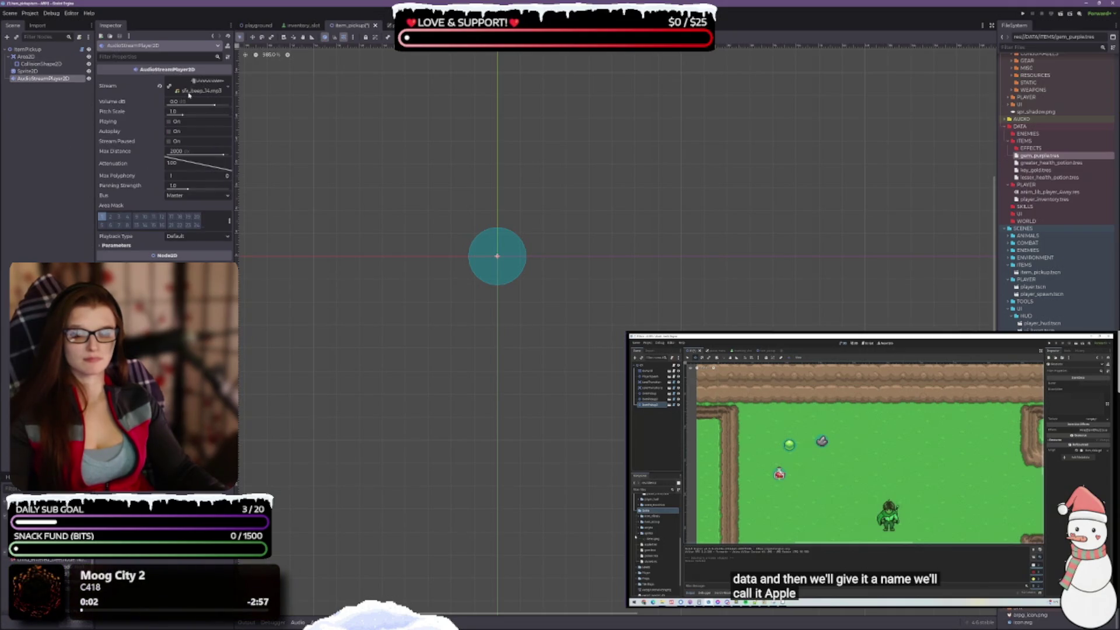
left_click(193, 92)
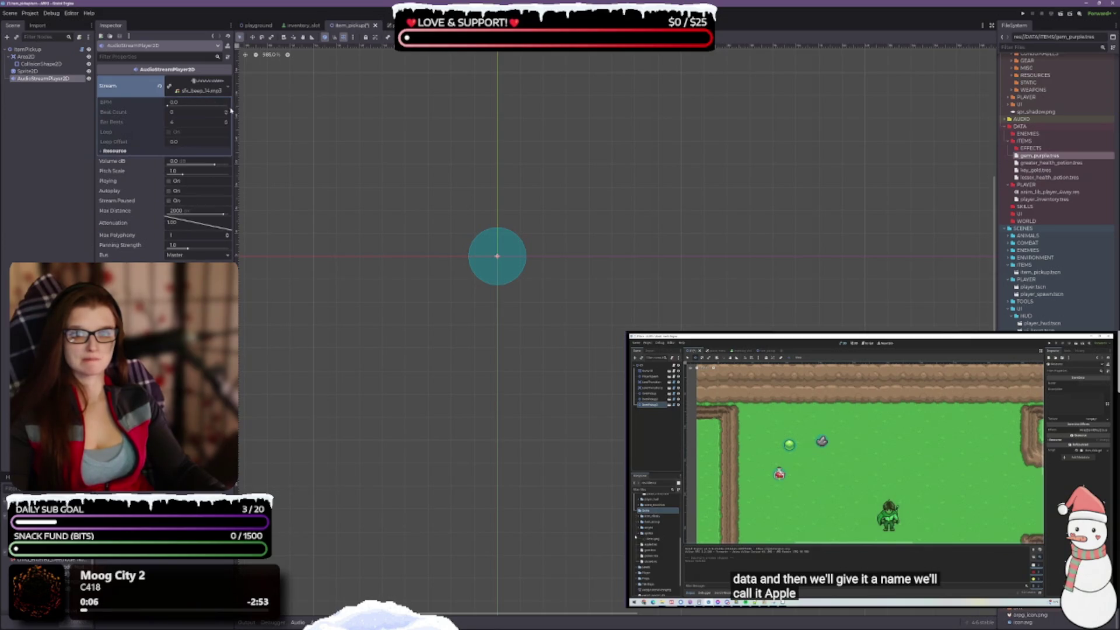
left_click(199, 92)
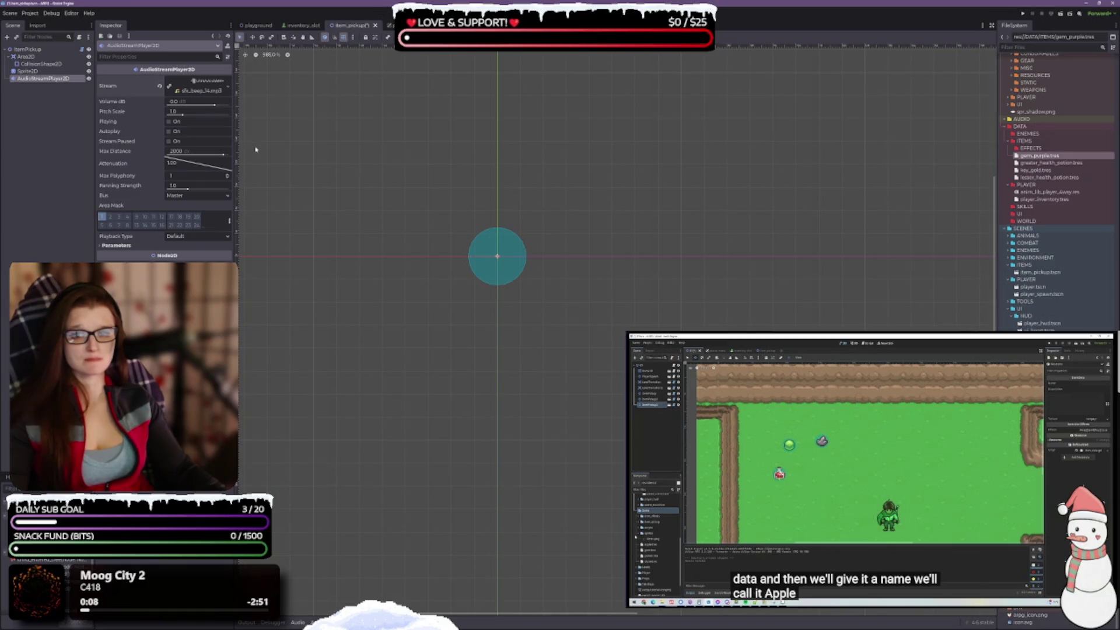
key("ctrl+s")
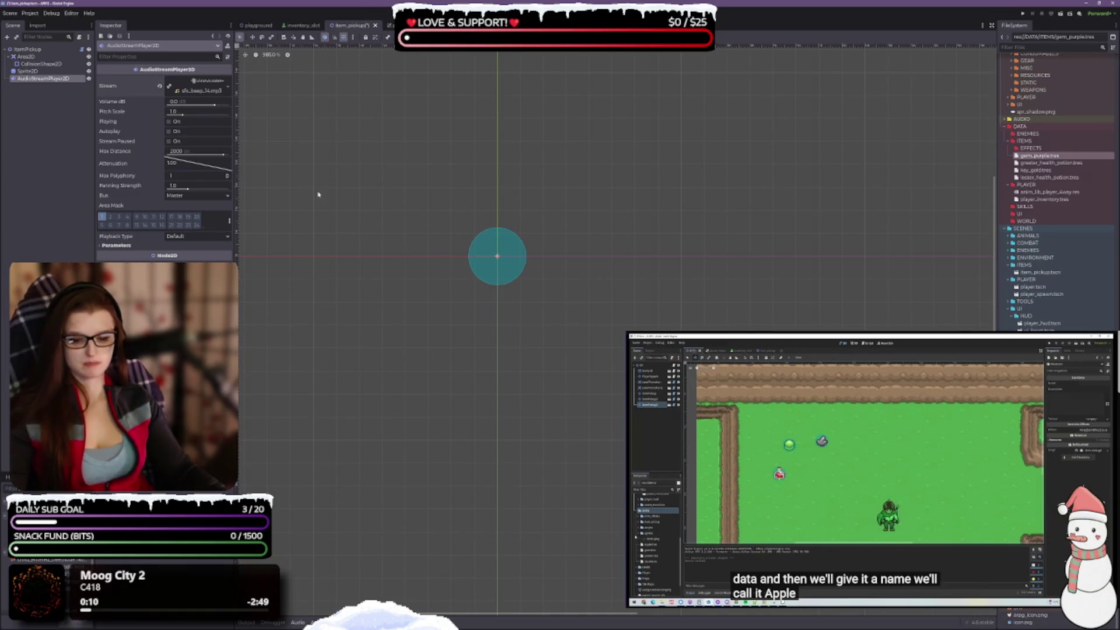
Step: Inspect the collision shape and Area2D nodes, then reselect the ItemPickup root
left_click(44, 71)
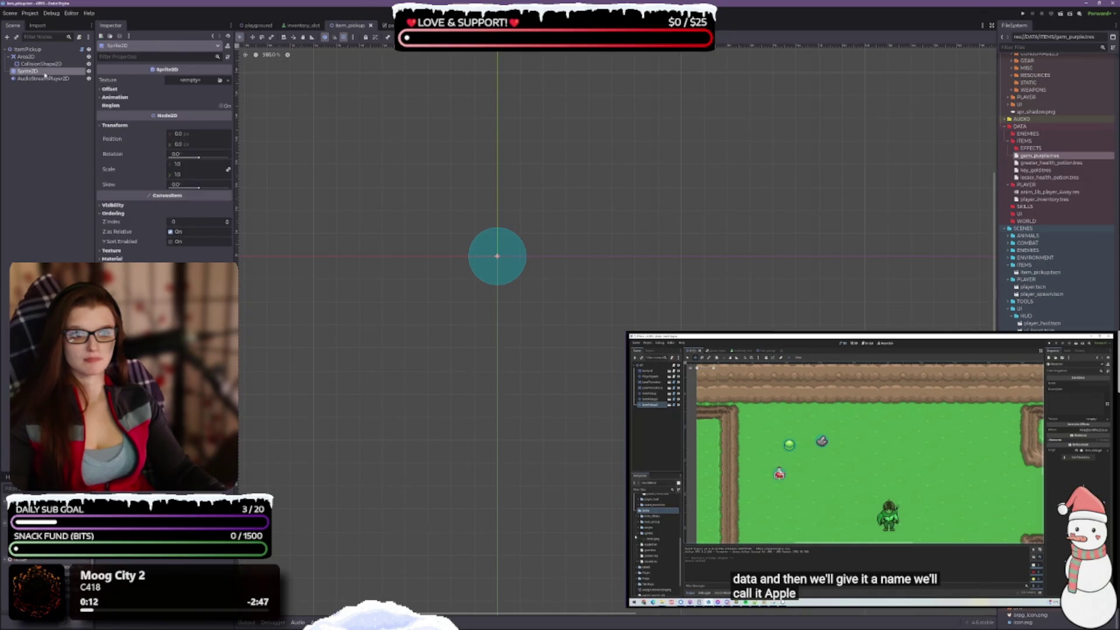
left_click(43, 64)
left_click(37, 57)
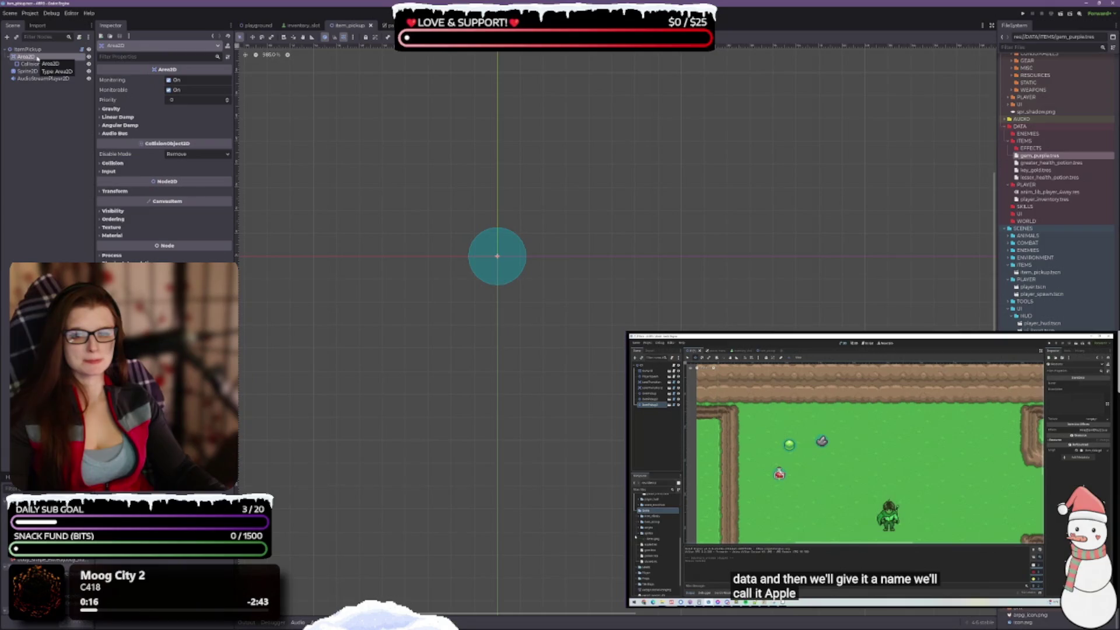
left_click(29, 50)
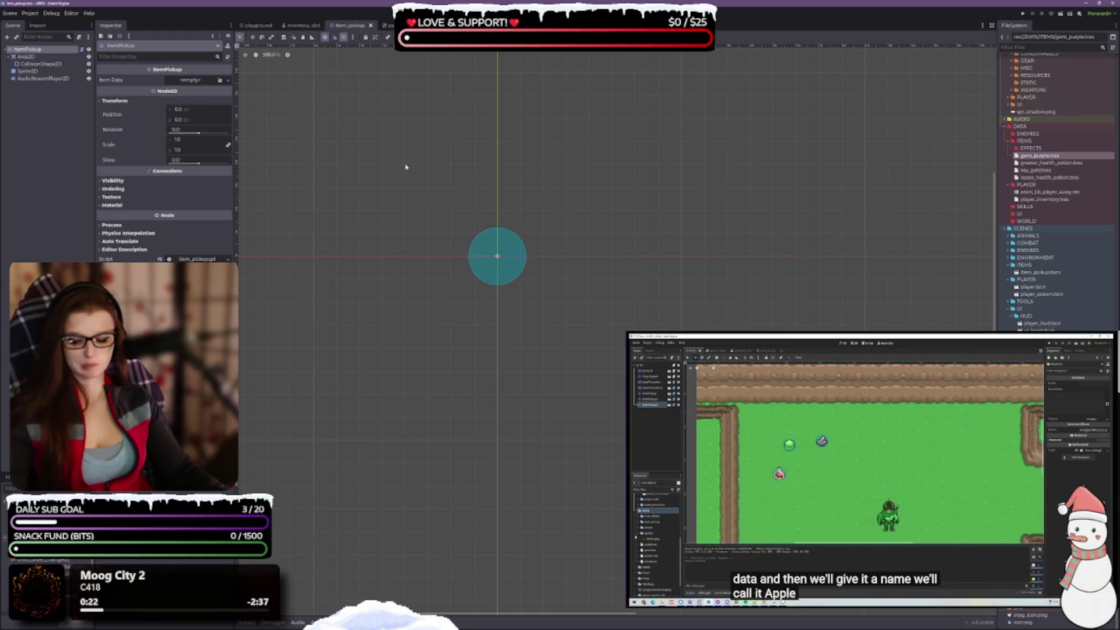
Step: Switch to the inventory_slot scene and inspect the slot's Sprite2D properties
left_click(301, 27)
left_click(349, 26)
left_click(306, 27)
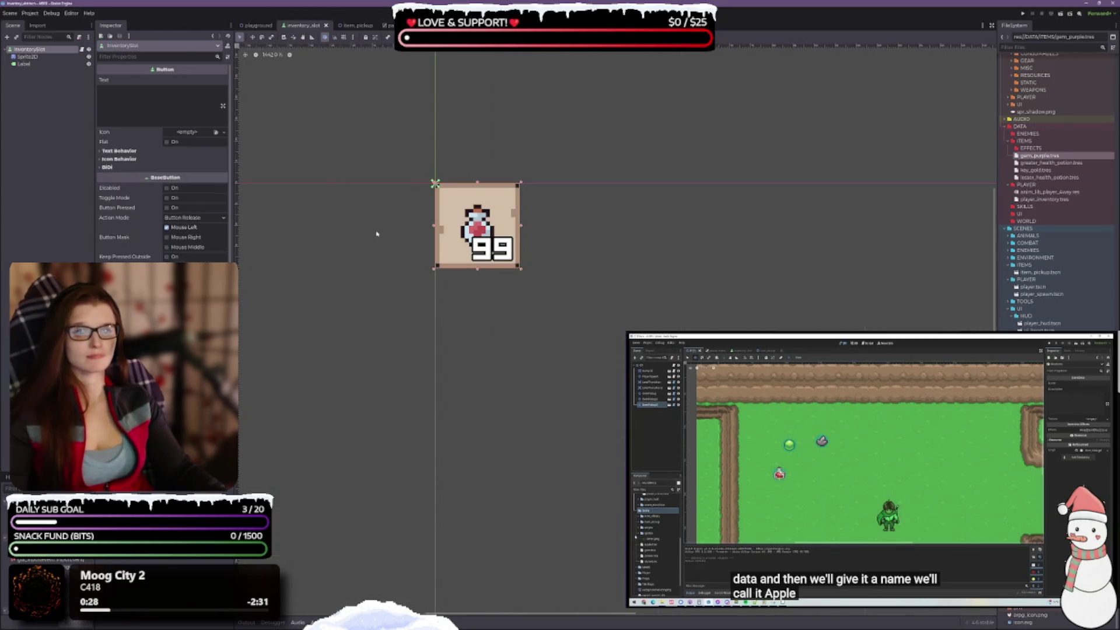
scroll(461, 252, "up", 2)
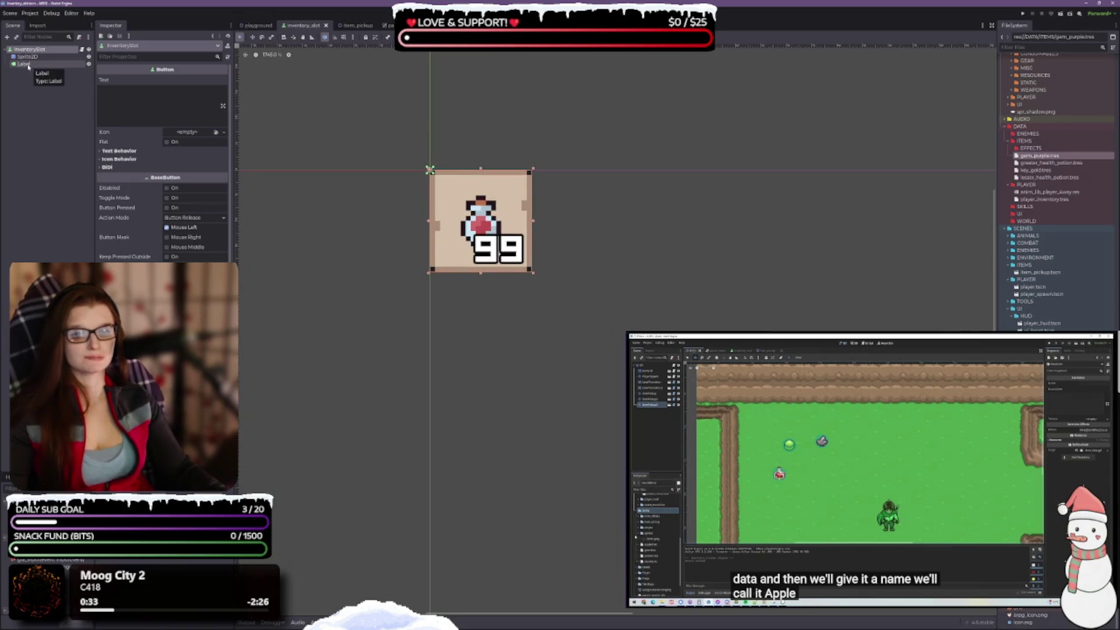
scroll(164, 175, "down", 5)
scroll(164, 164, "up", 5)
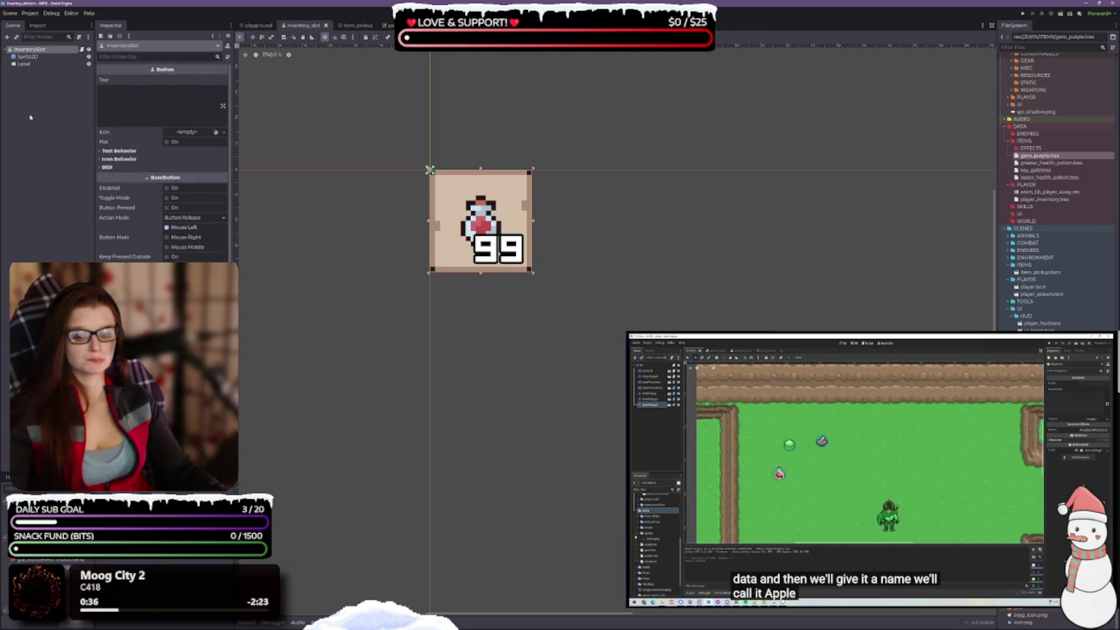
left_click(32, 56)
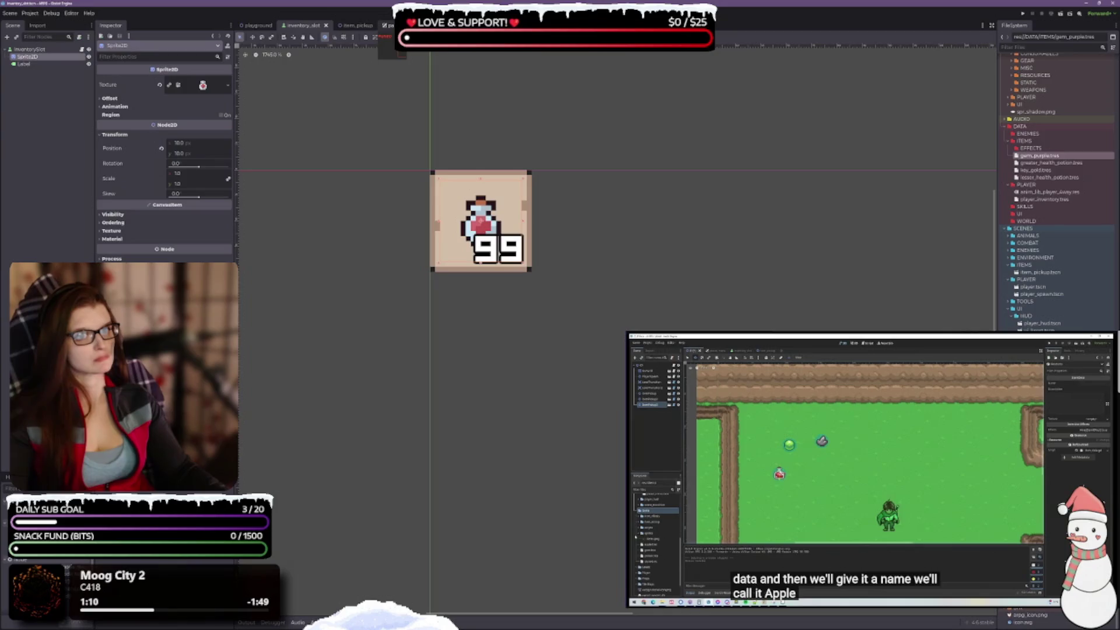
Step: Review the InventorySlot button, save inventory_slot, and open the pause_menu scene
left_click(28, 49)
mouse_move(528, 301)
left_mouse_down()
mouse_move(553, 303)
mouse_move(535, 304)
left_mouse_up()
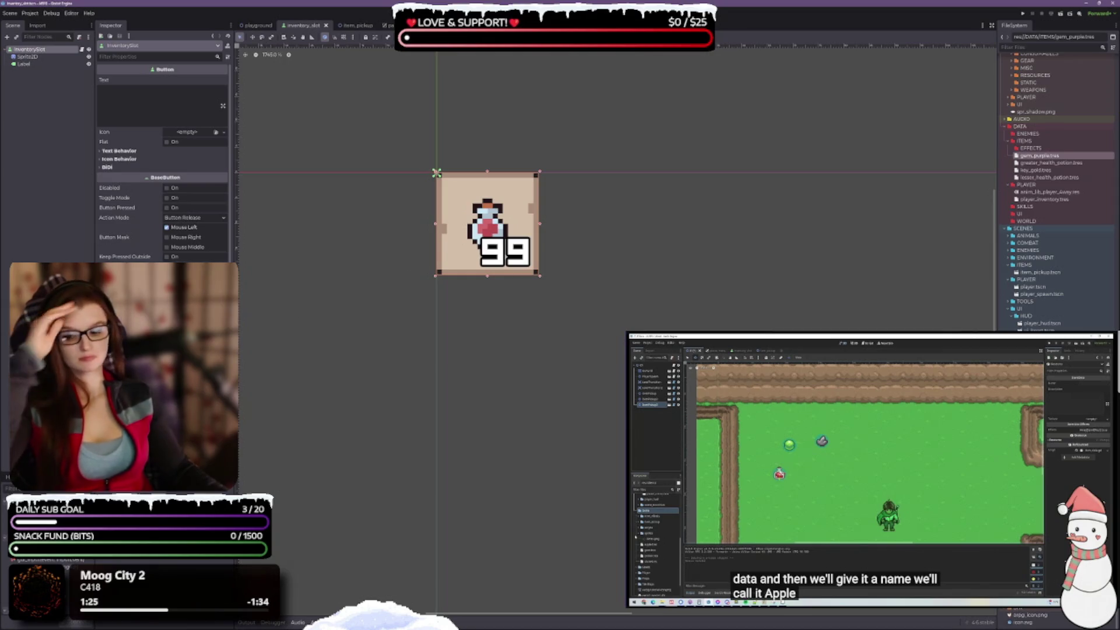
scroll(164, 163, "down", 5)
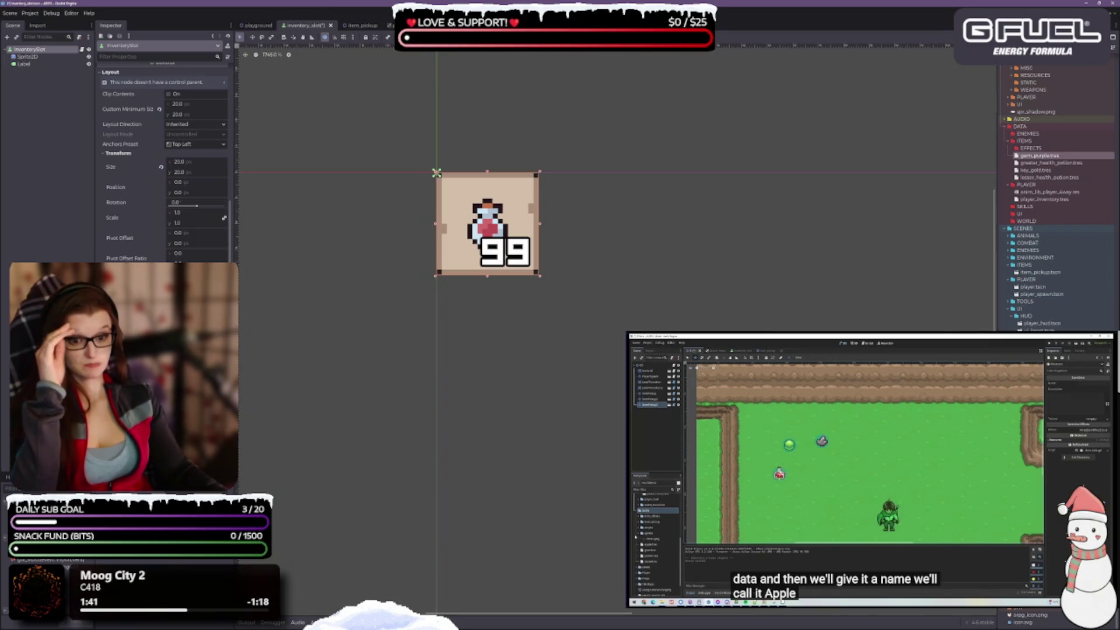
key("ctrl+s")
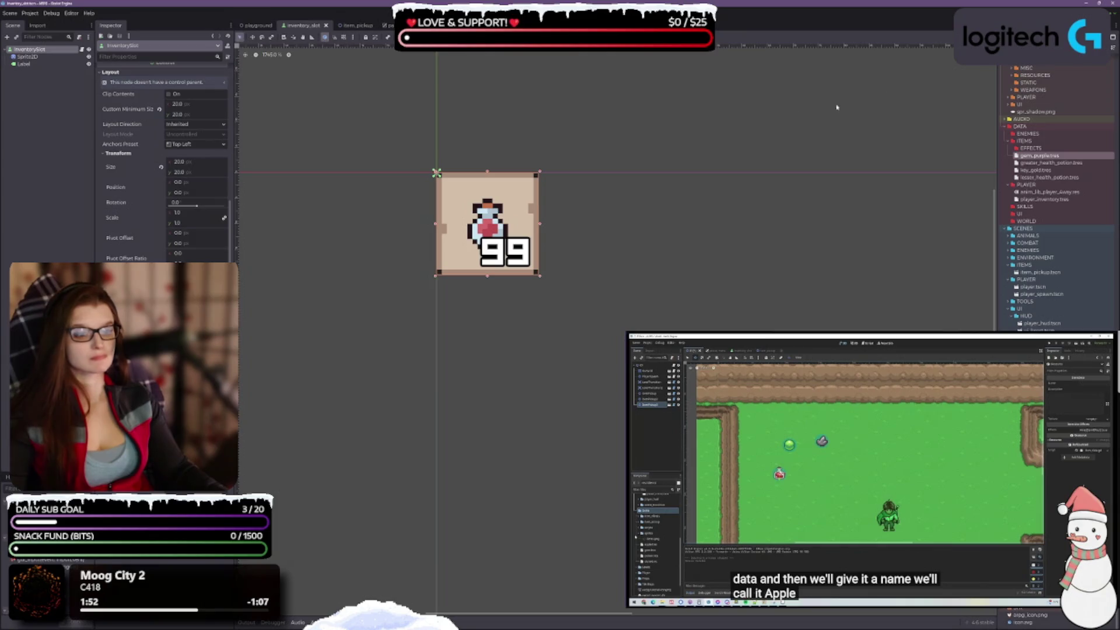
left_click(386, 25)
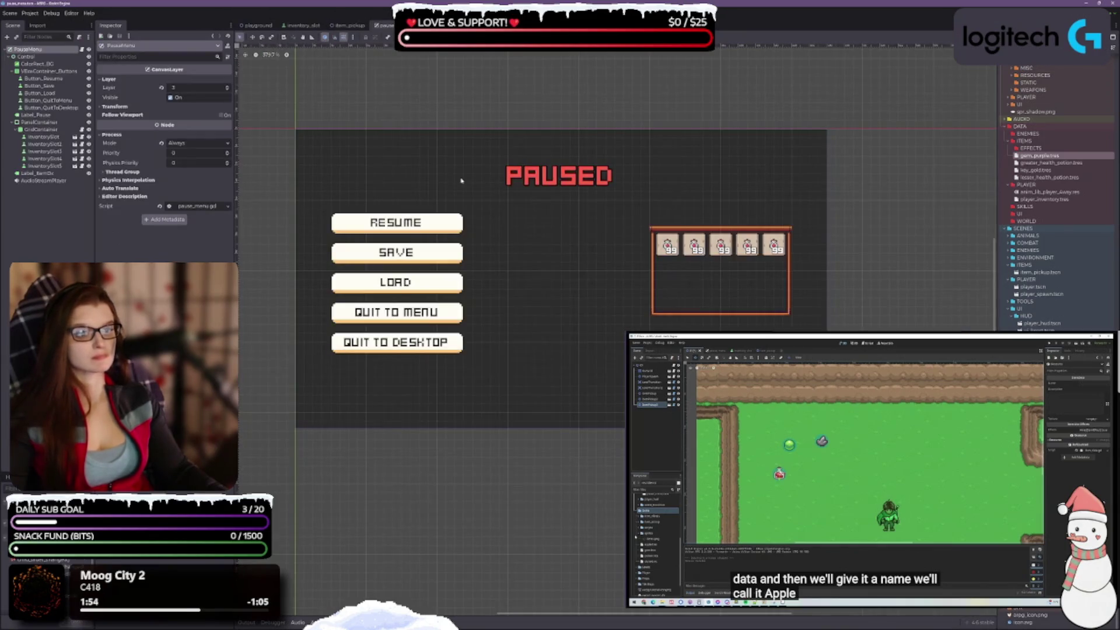
scroll(529, 325, "up", 3)
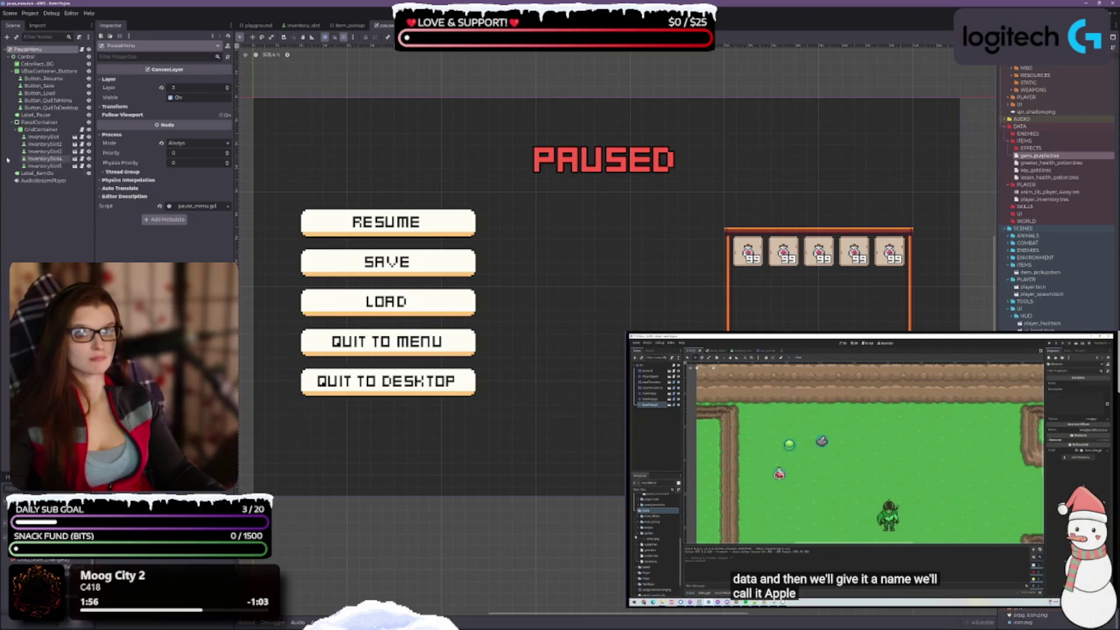
left_click(58, 165)
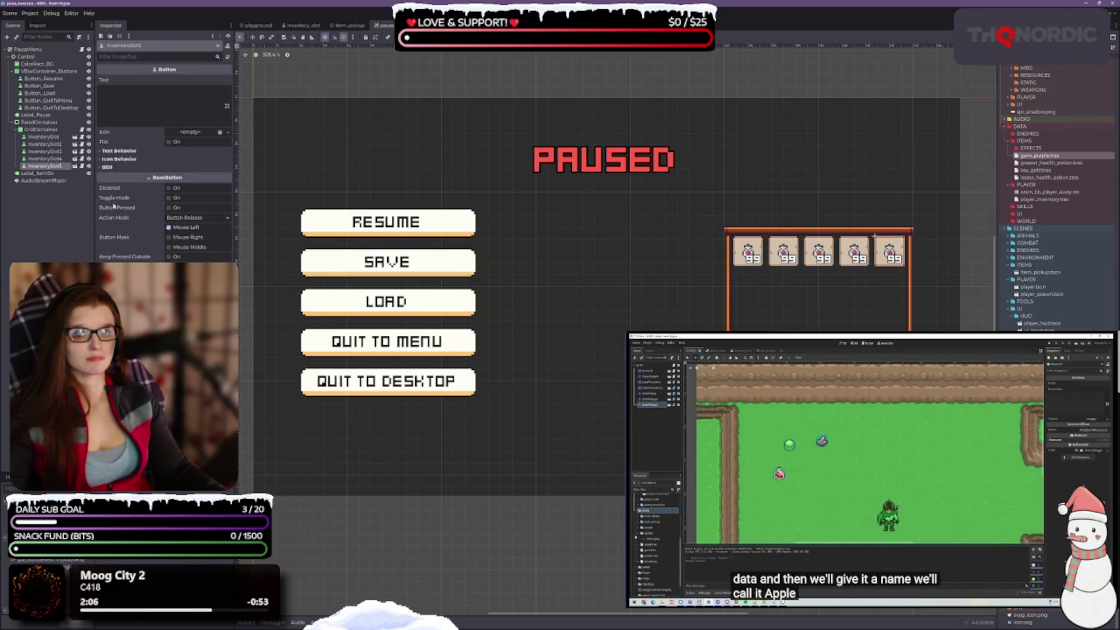
left_click(33, 50)
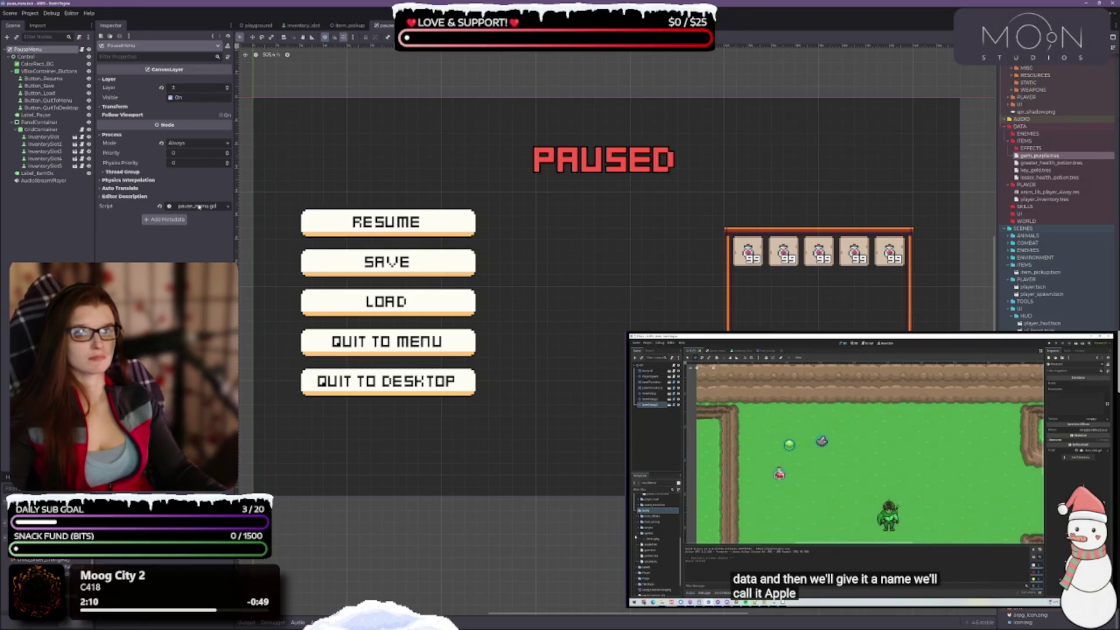
left_click(27, 57)
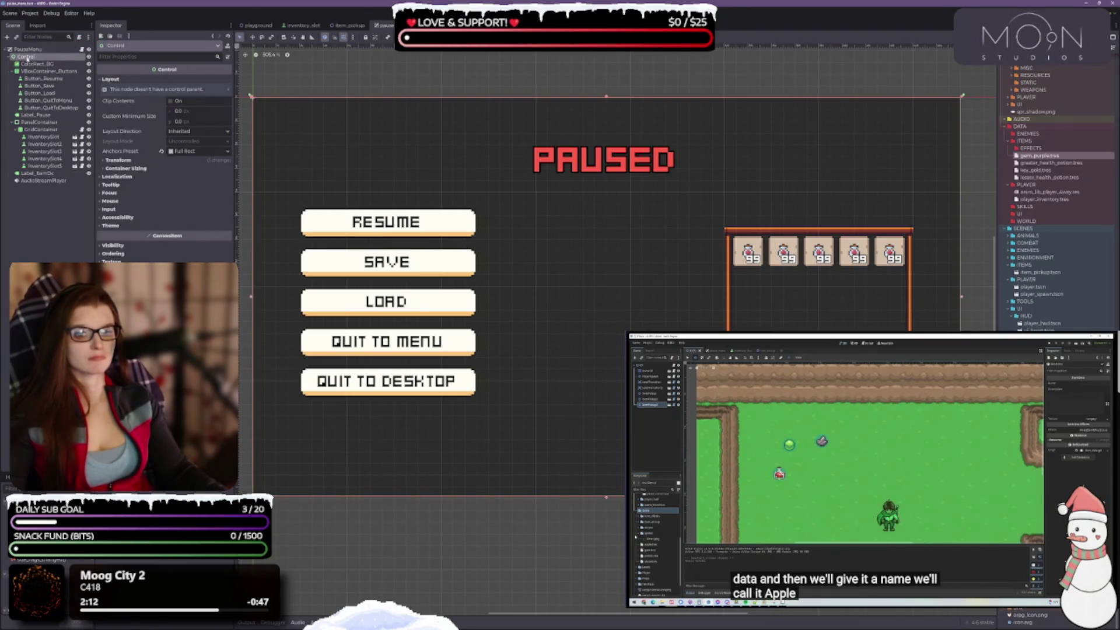
left_click(33, 64)
left_click(41, 70)
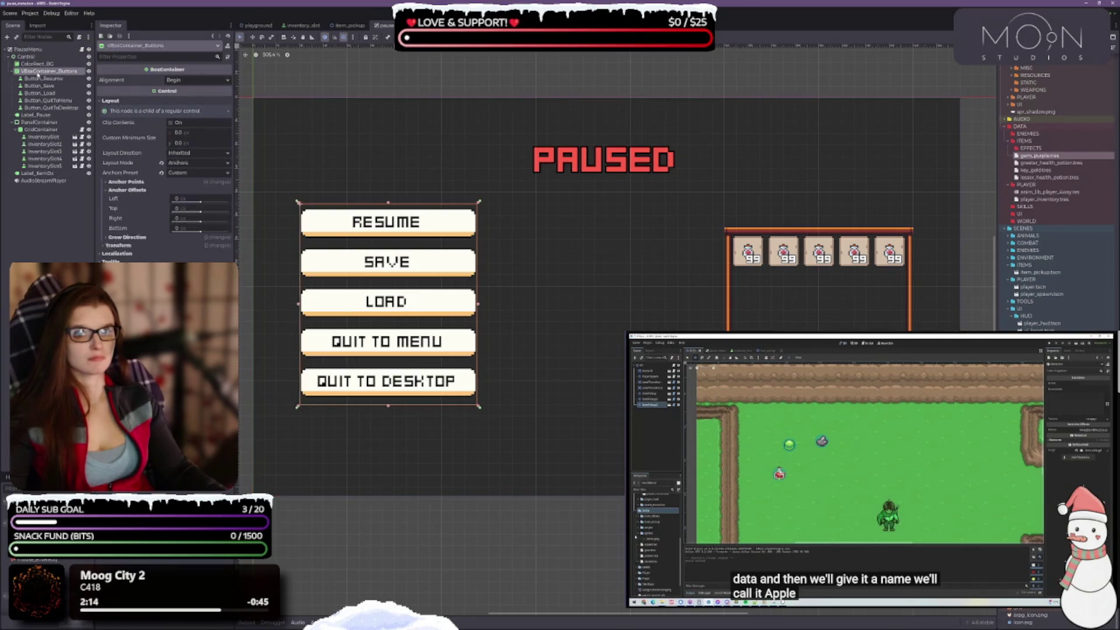
left_click(42, 78)
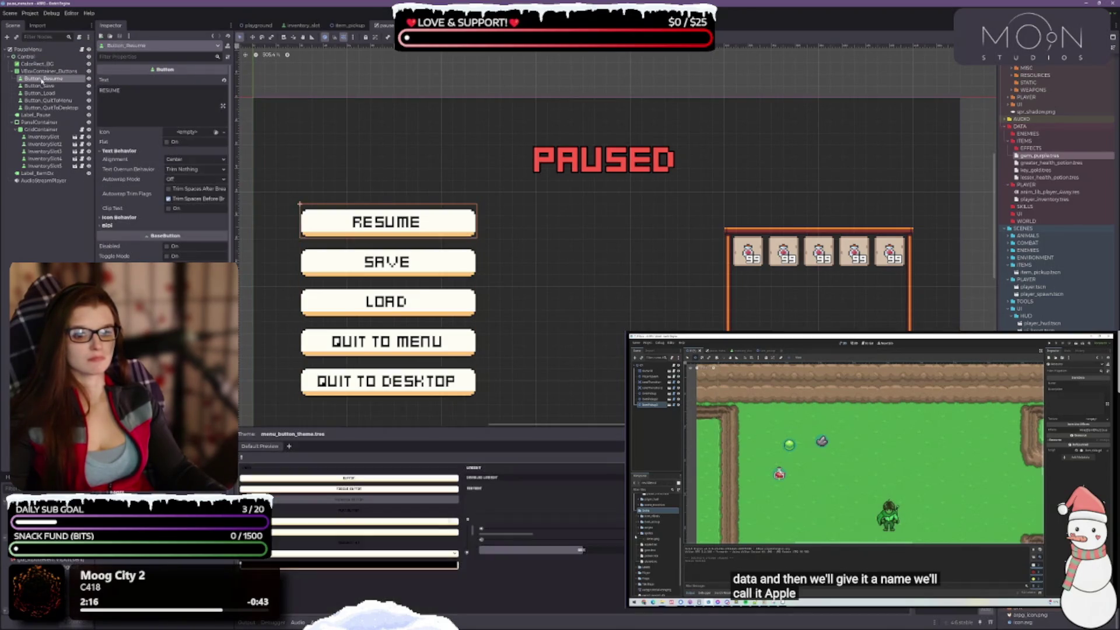
left_click(36, 114)
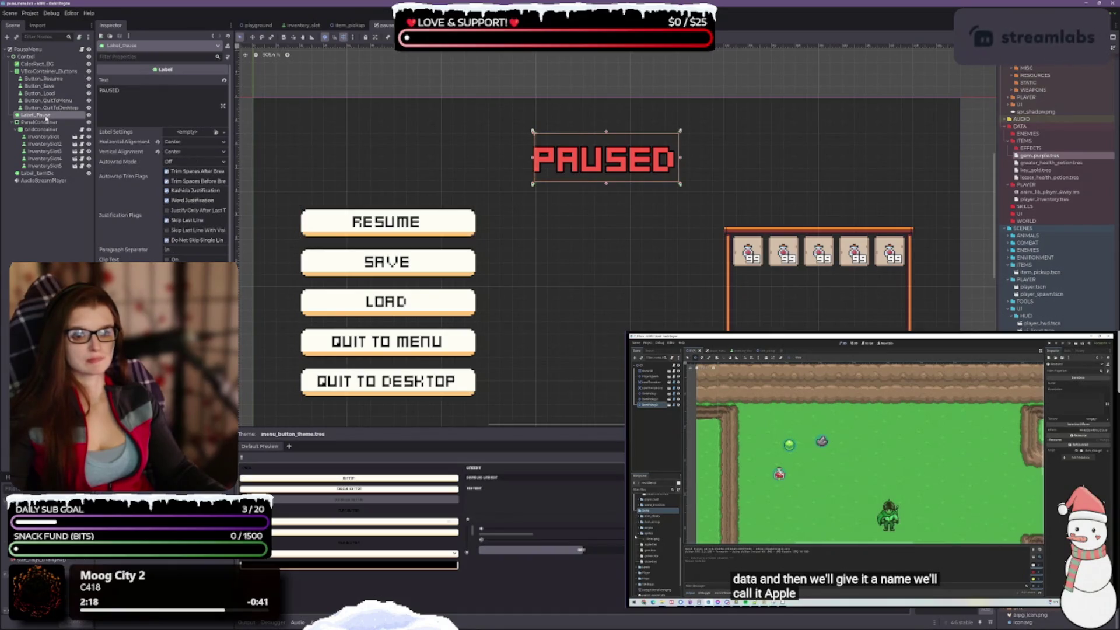
left_click(47, 122)
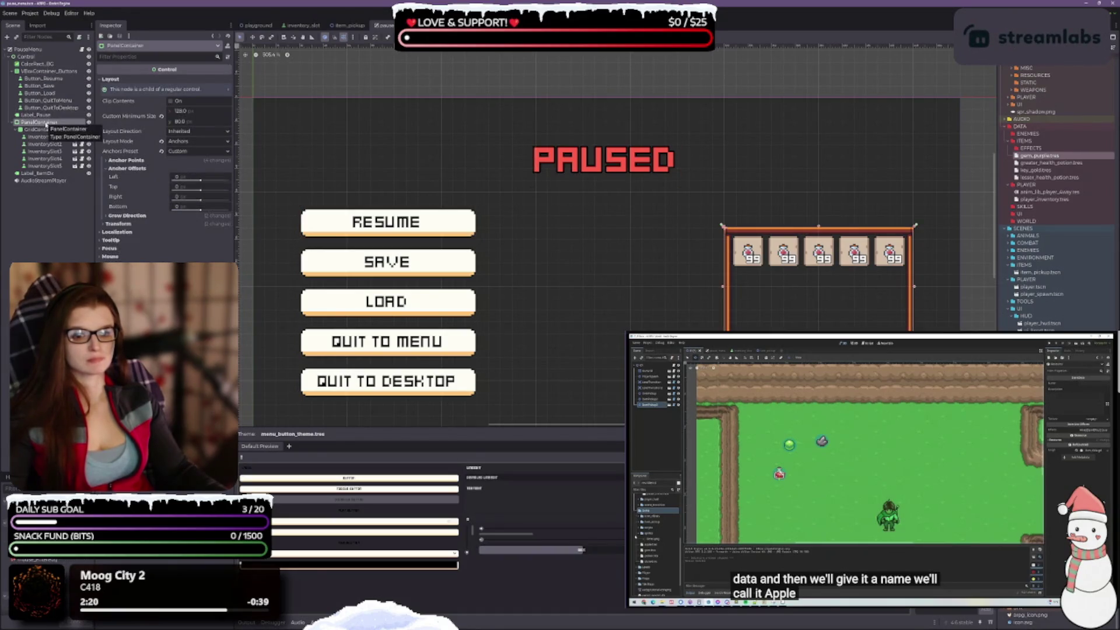
left_click(43, 130)
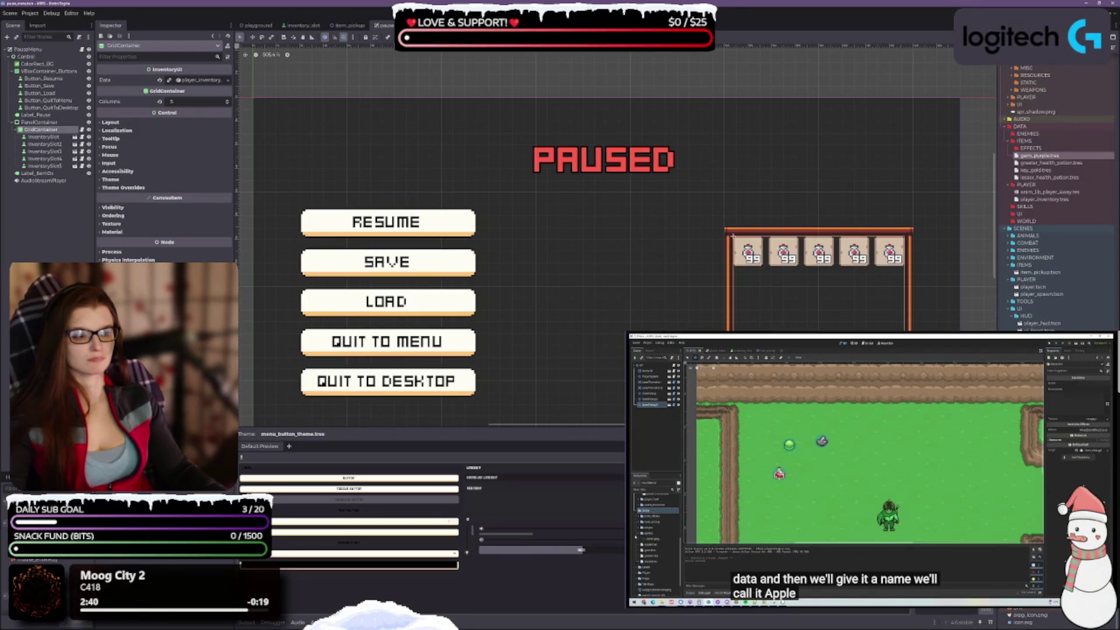
scroll(164, 175, "down", 1)
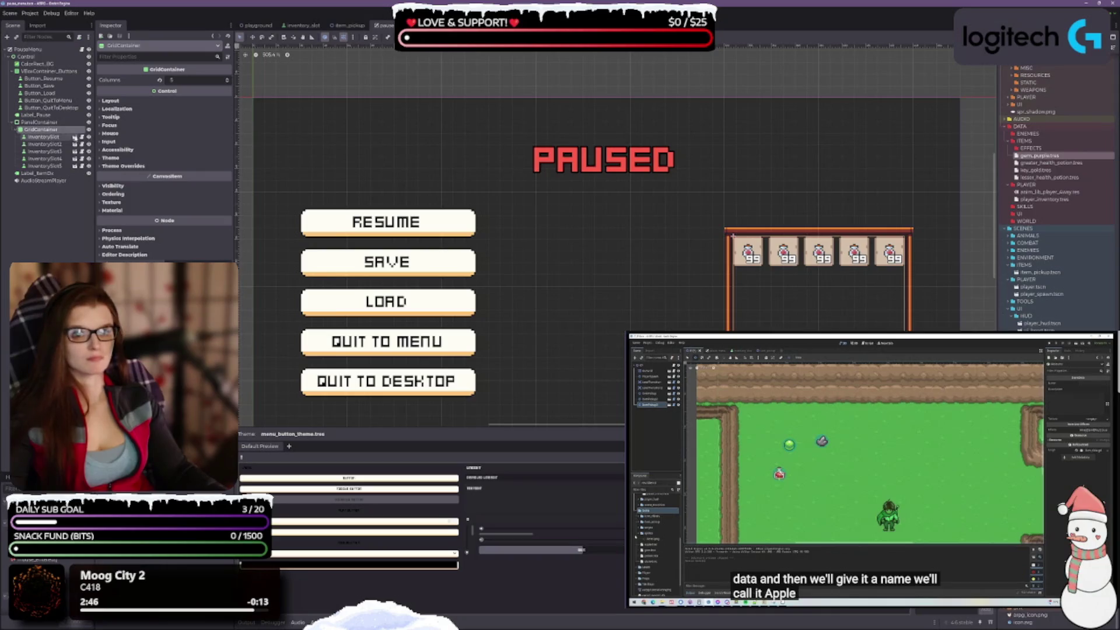
left_click(44, 137)
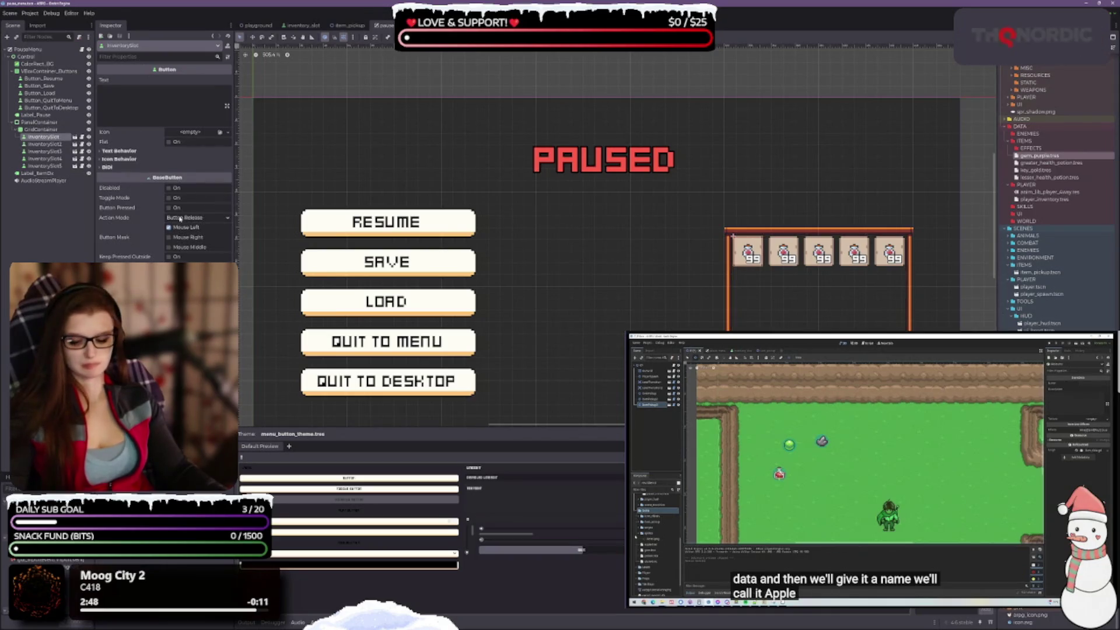
Step: Delete InventorySlot through InventorySlot5 from the pause menu's GridContainer
key("Delete")
key("Return")
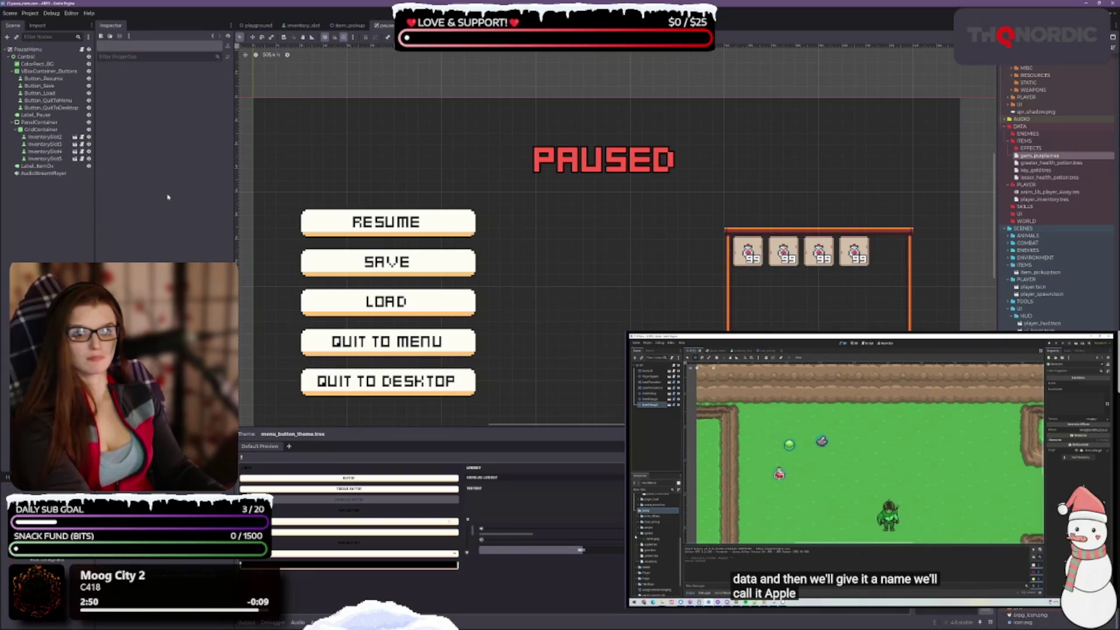
left_click(53, 137)
key("Delete")
key("Return")
left_click(54, 139)
key("Delete")
key("Return")
left_click(52, 138)
key("Delete")
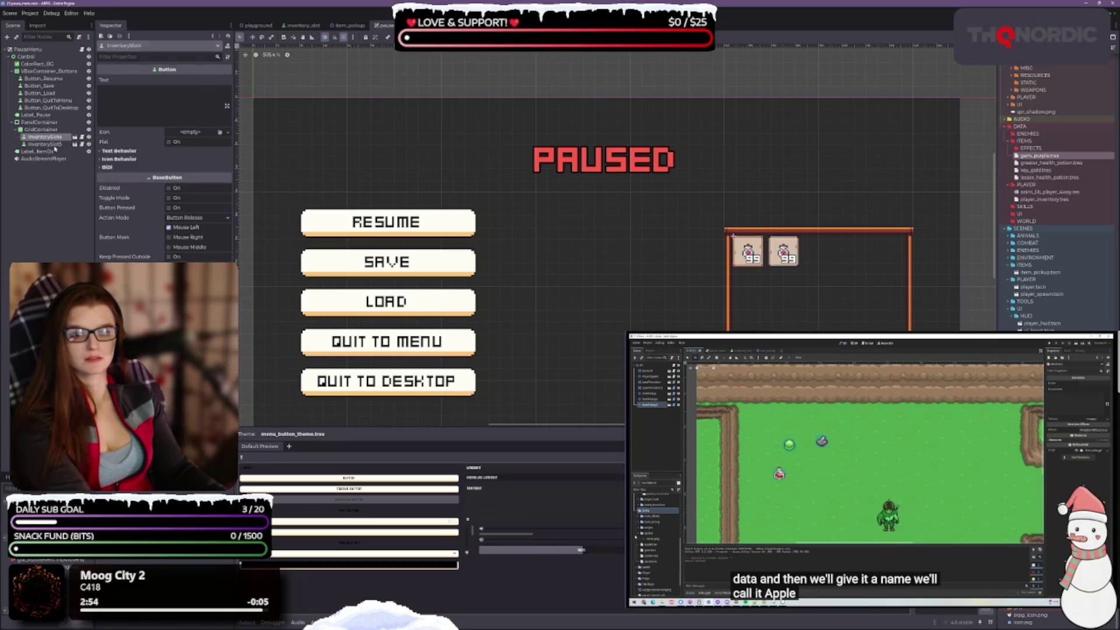
key("Return")
left_click(51, 138)
key("Delete")
key("Return")
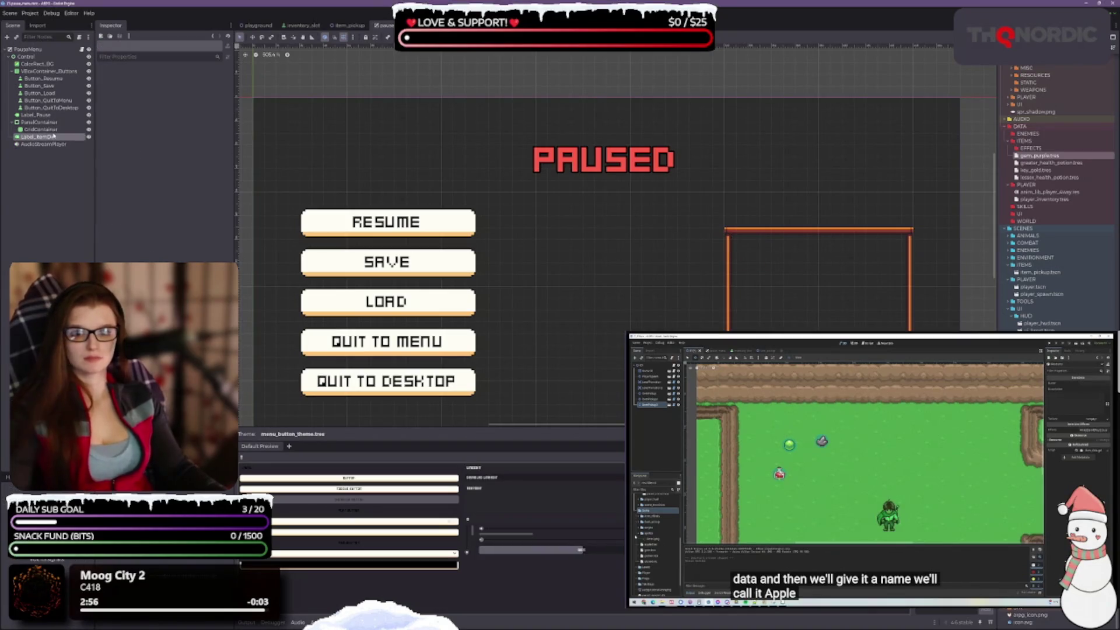
Step: Check the now-empty GridContainer, hide the Theme panel with Ctrl+J, and switch to VS Code
left_click(51, 136)
left_click(50, 130)
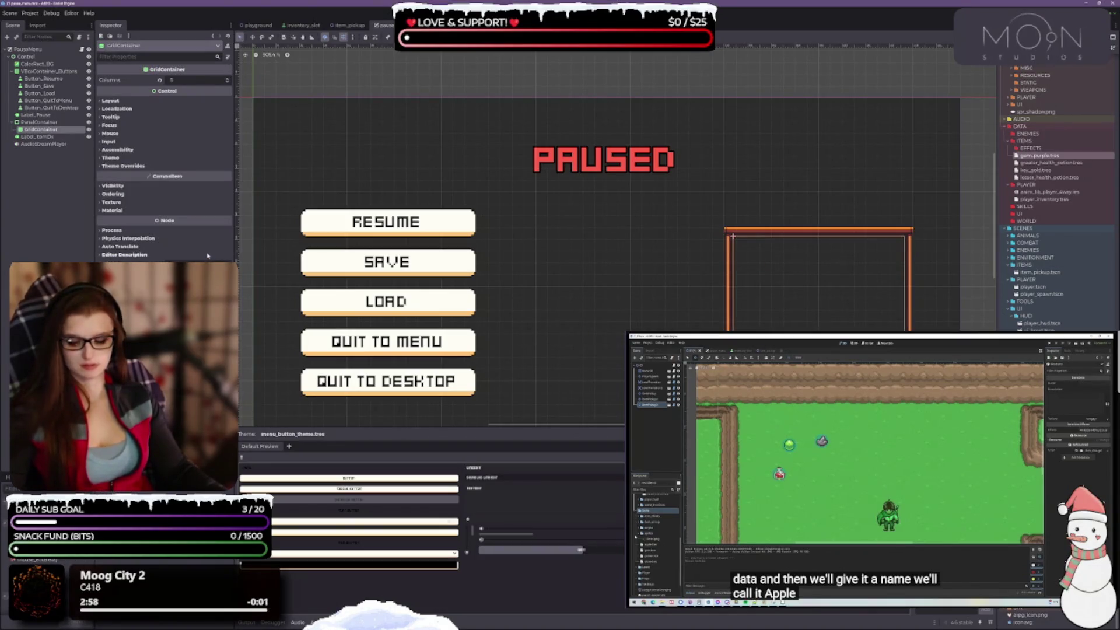
left_click(53, 138)
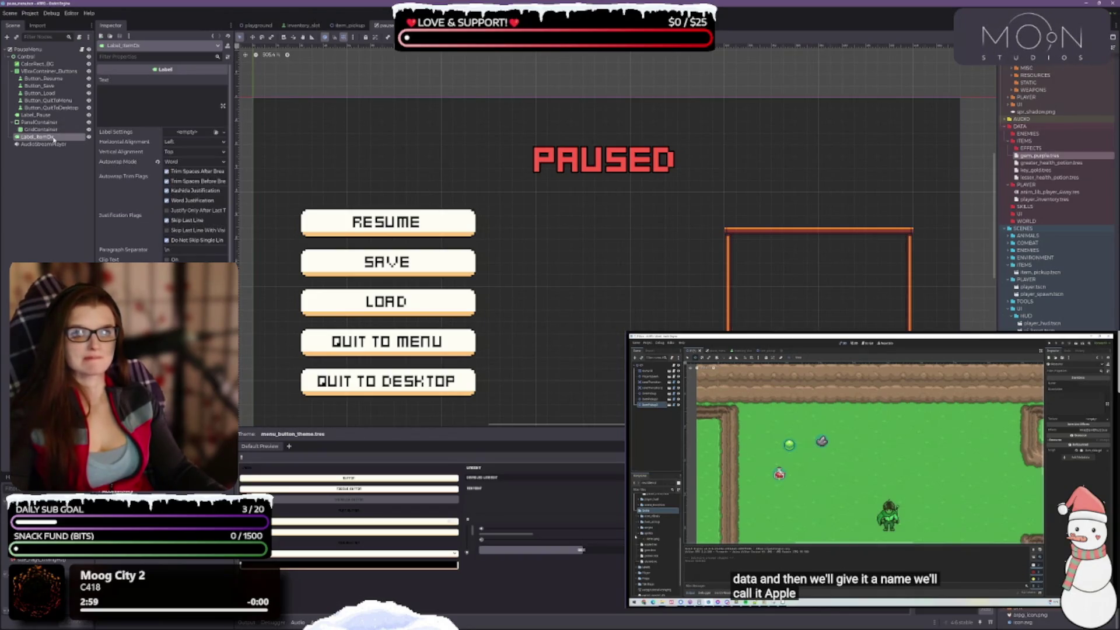
scroll(131, 208, "down", 5)
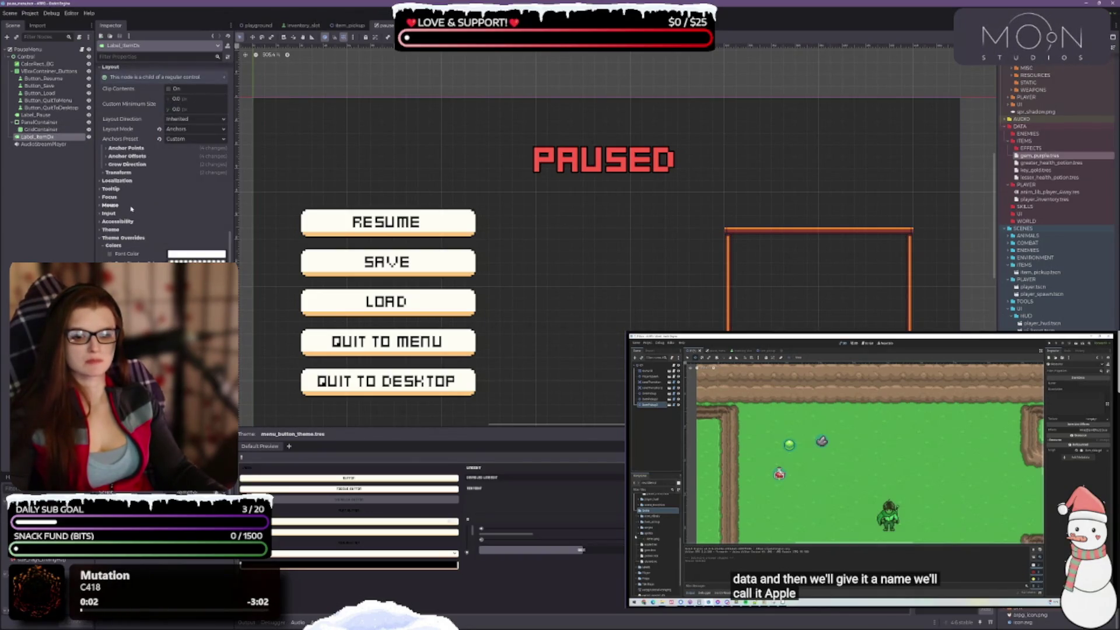
left_click(41, 129)
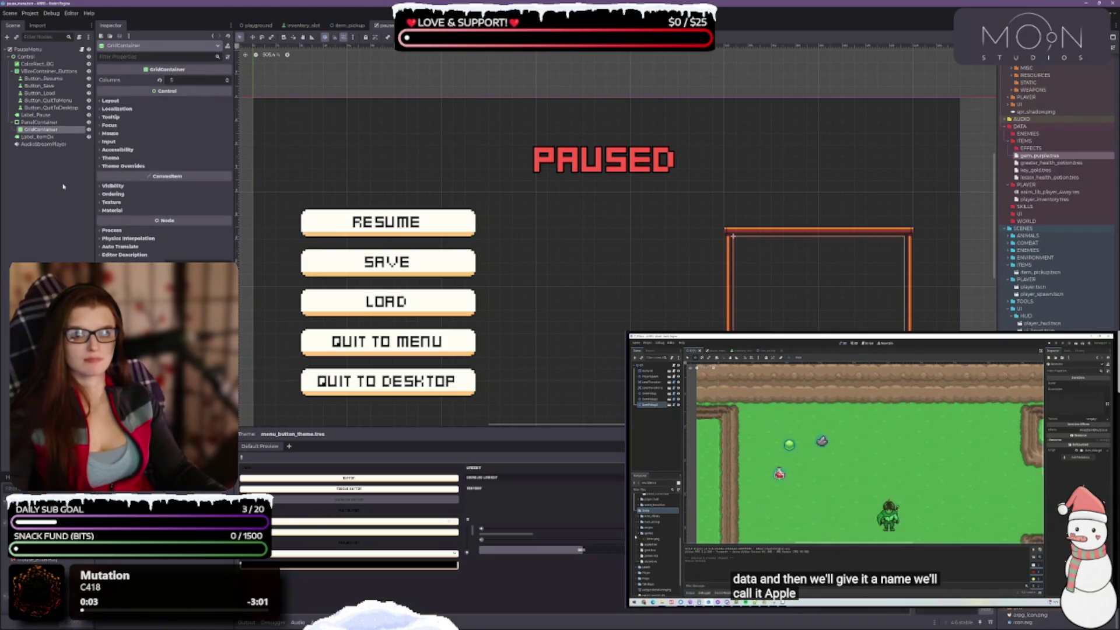
left_click_drag(576, 273, 585, 212)
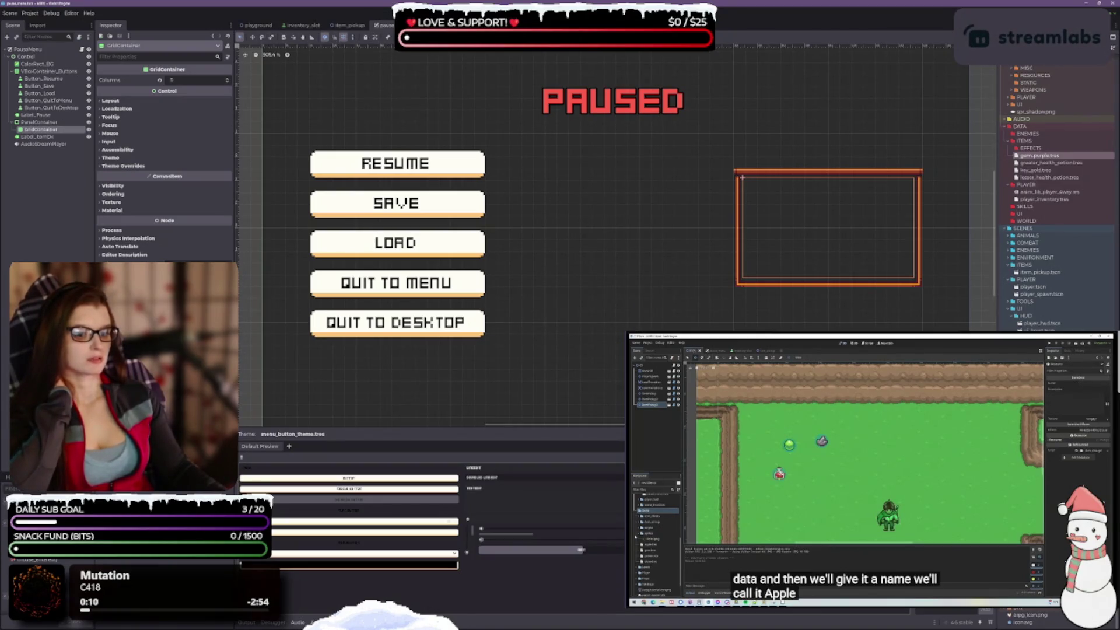
key("ctrl+j")
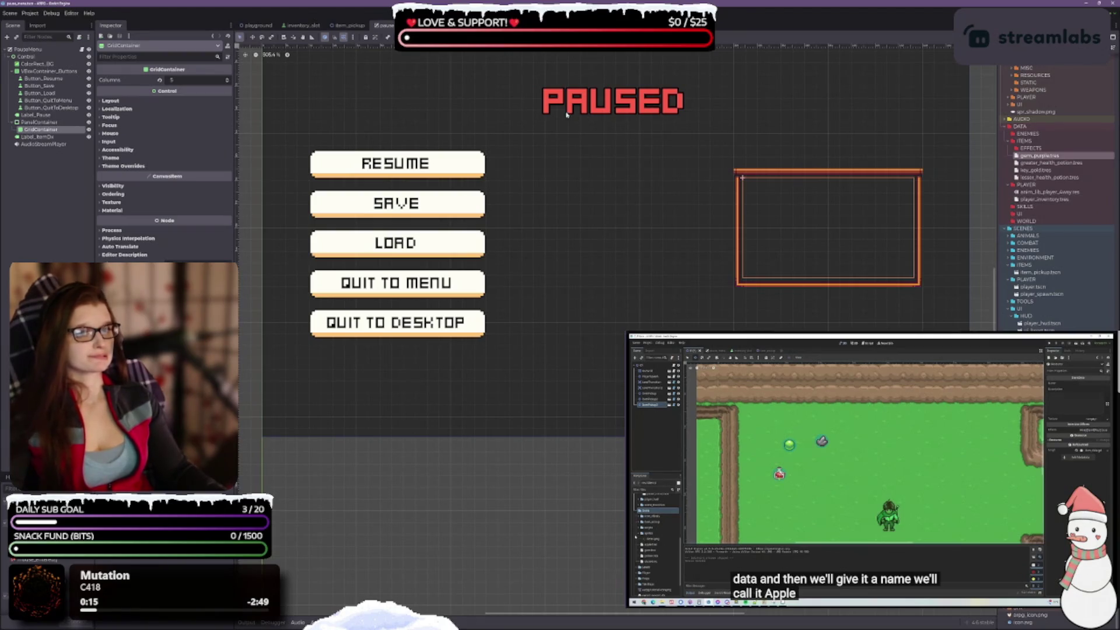
key("alt+Tab")
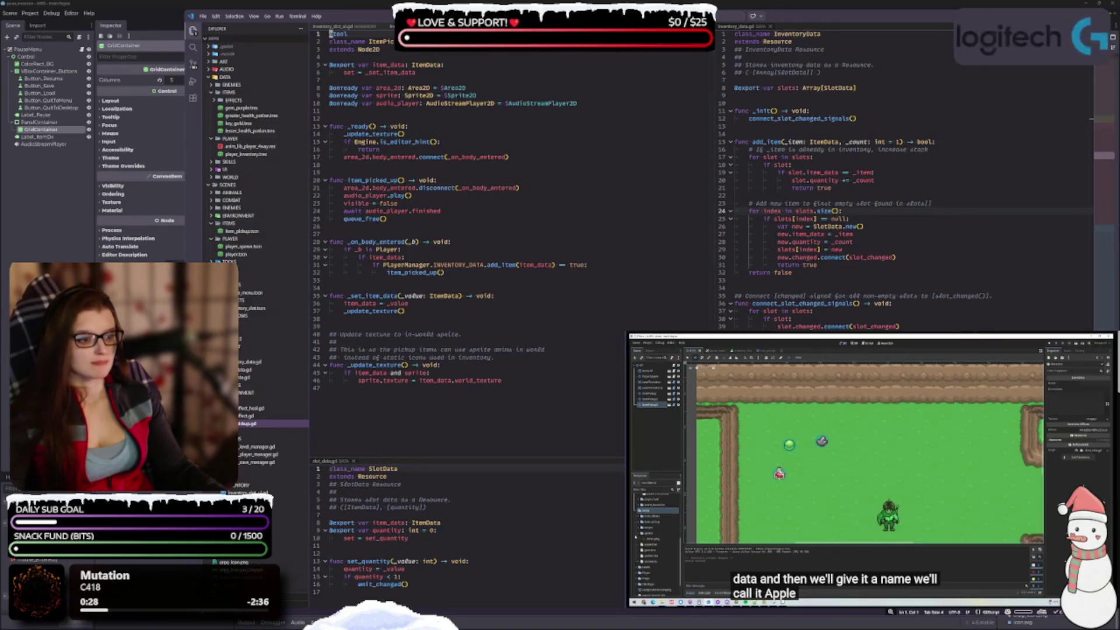
Step: Open item_data.gd in the bottom editor split and enlarge its pane
mouse_move(245, 370)
left_mouse_down()
mouse_move(379, 409)
mouse_move(362, 464)
mouse_move(350, 462)
mouse_move(846, 279)
mouse_move(846, 350)
left_mouse_up()
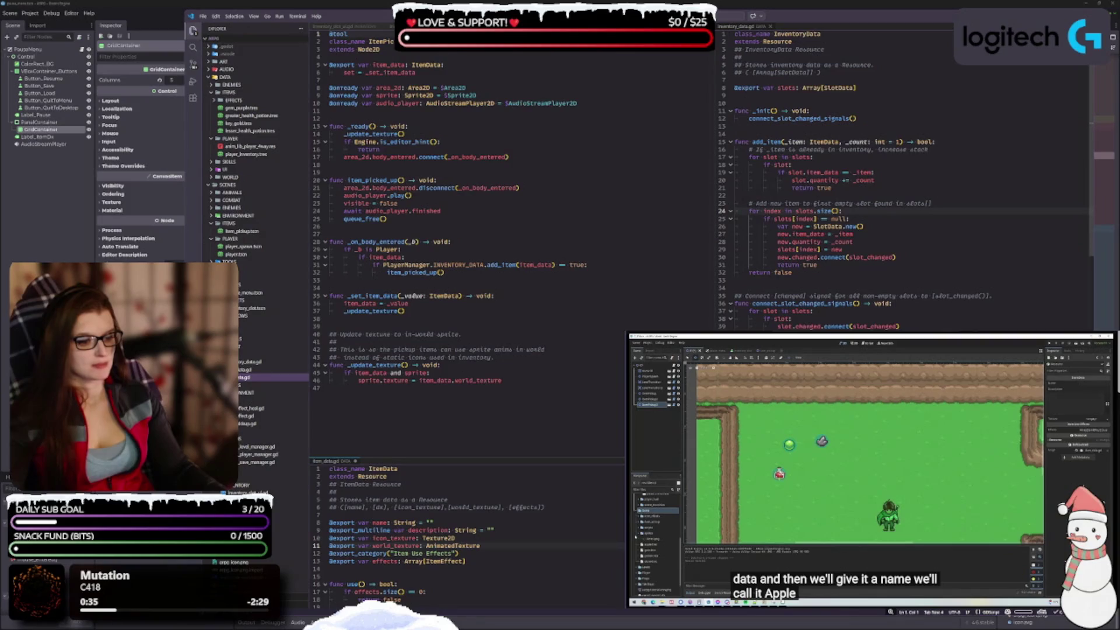
left_click_drag(544, 457, 544, 420)
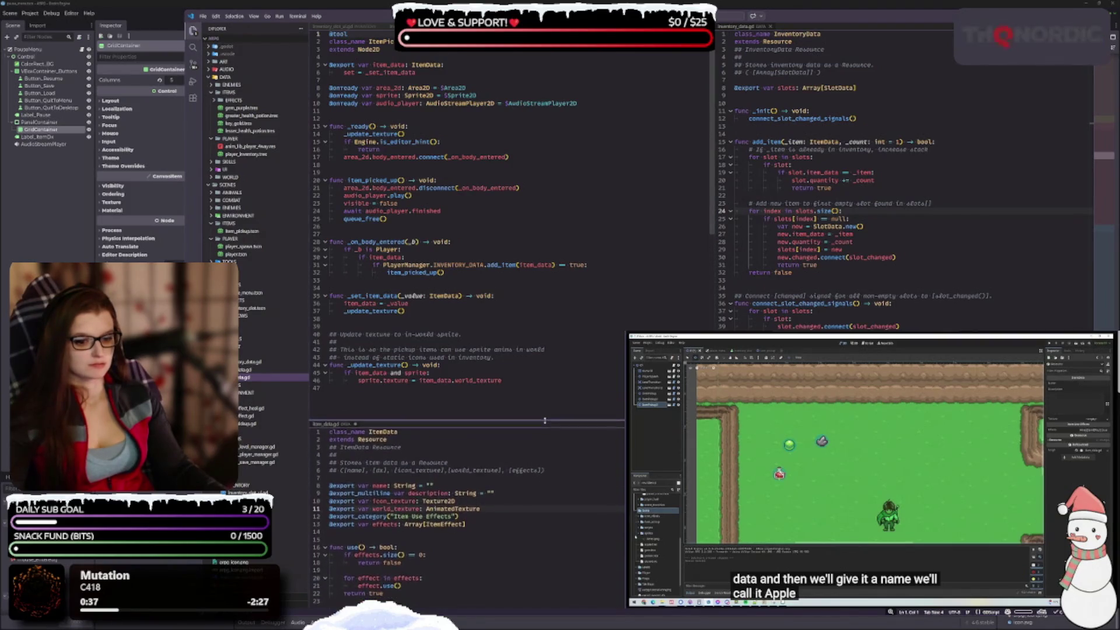
left_click(175, 251)
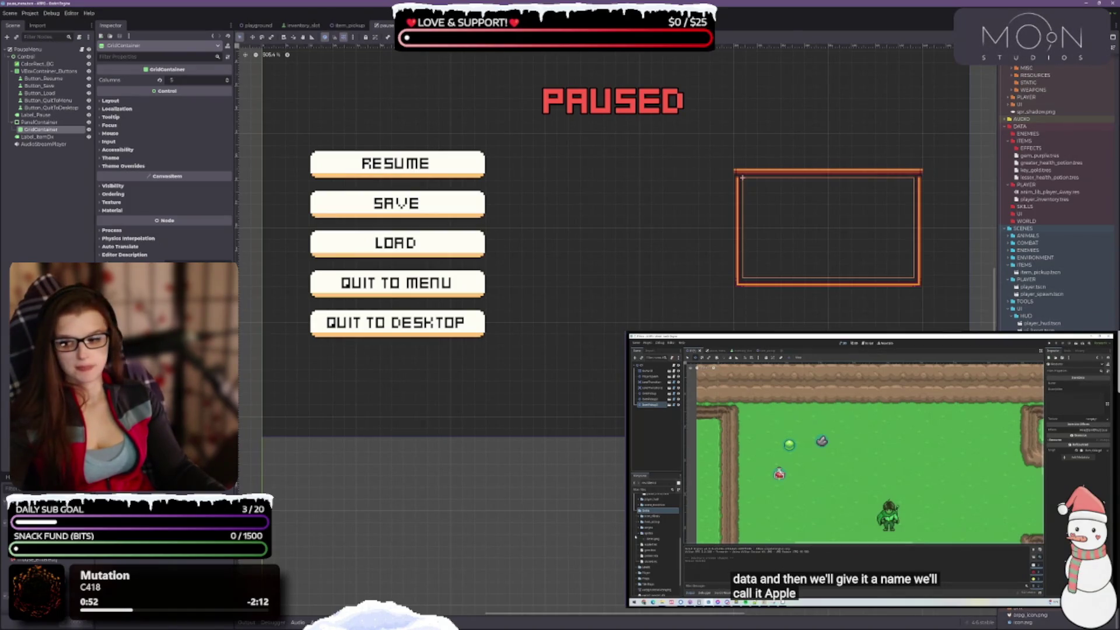
key("alt+Tab")
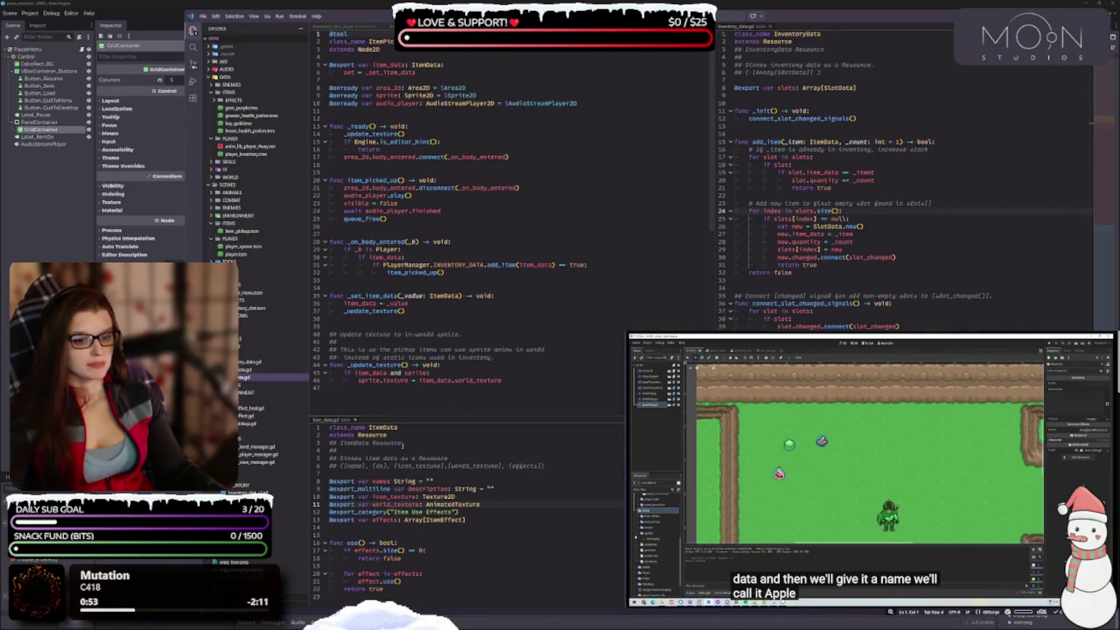
left_click_drag(395, 415, 396, 409)
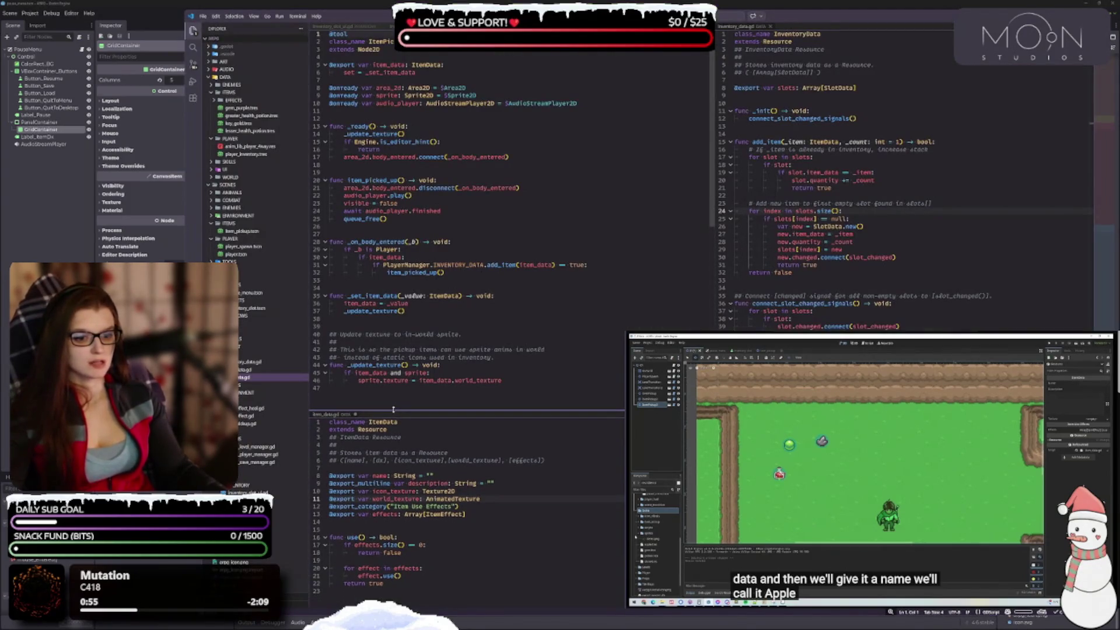
left_click(420, 432)
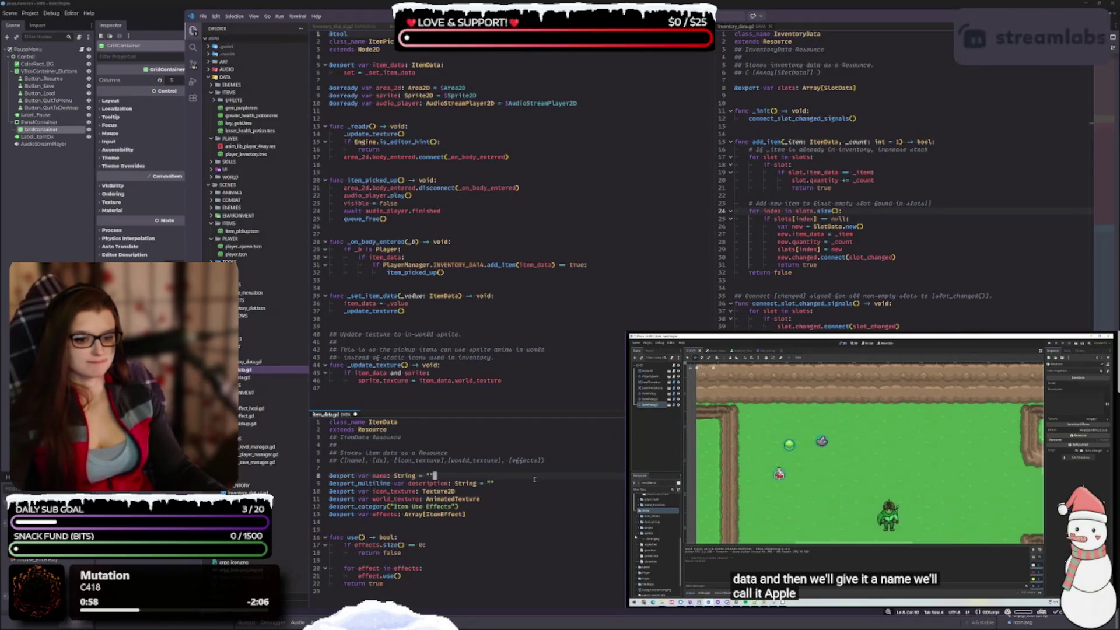
Step: Retype icon_texture from Texture2D to Sprite2D via autocomplete and save item_data.gd
left_click(434, 476)
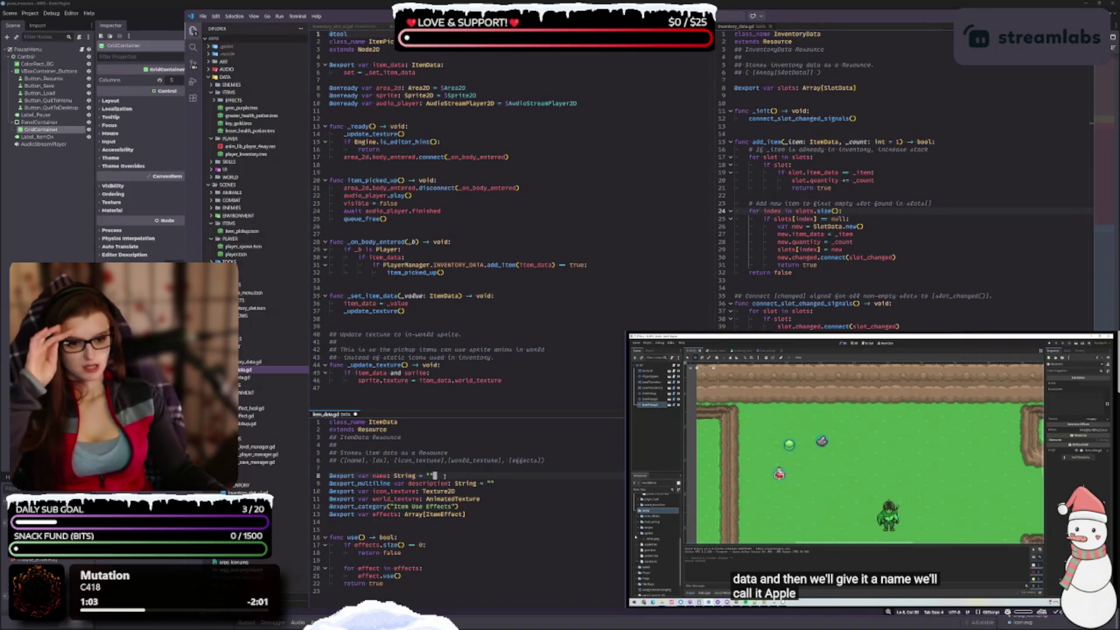
left_click(492, 482)
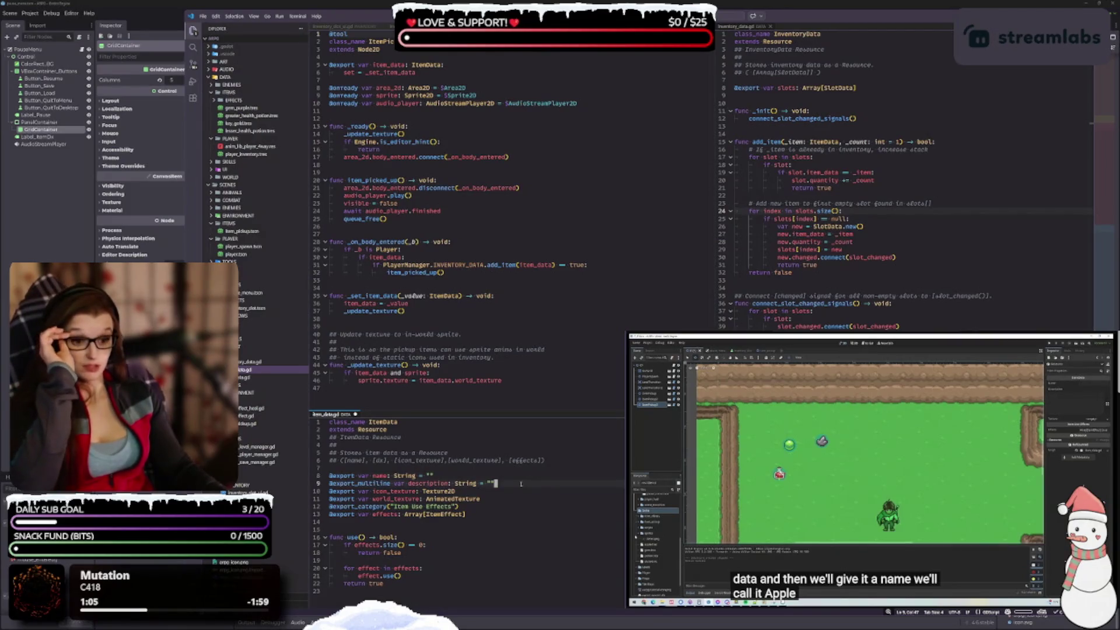
key("Down")
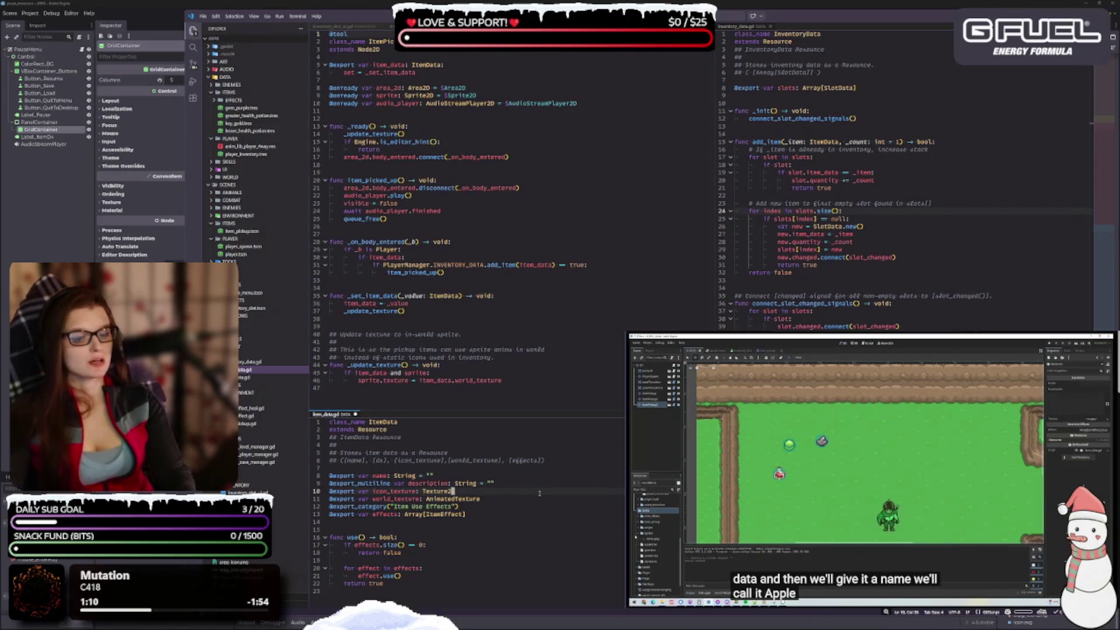
key("BackSpace")
key("BackSpace")
key("BackSpace")
key("BackSpace")
key("BackSpace")
key("BackSpace")
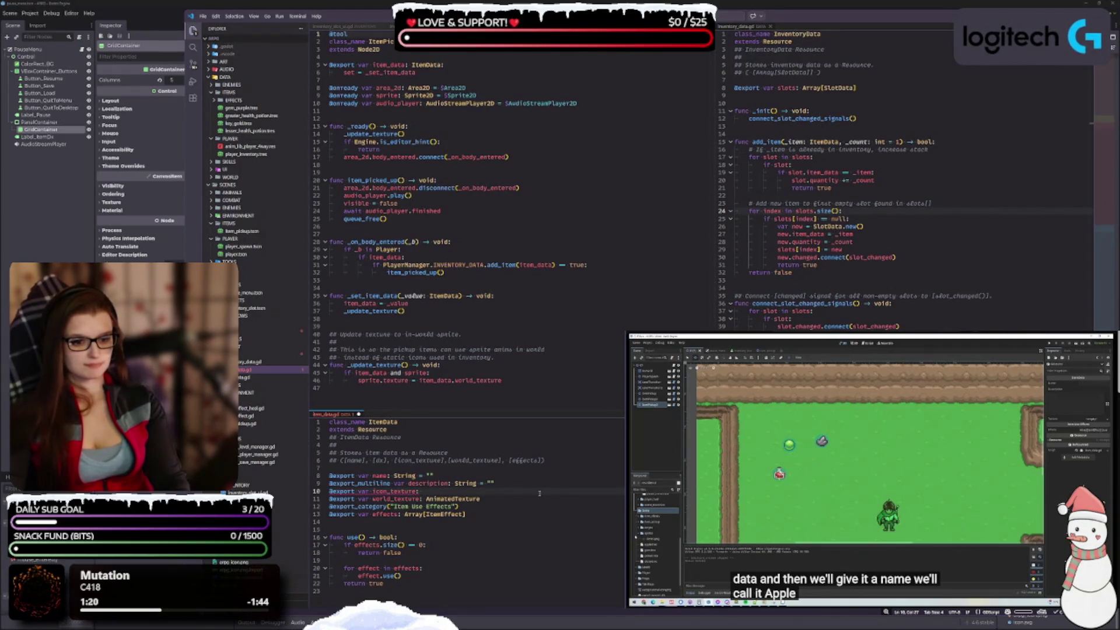
type("S")
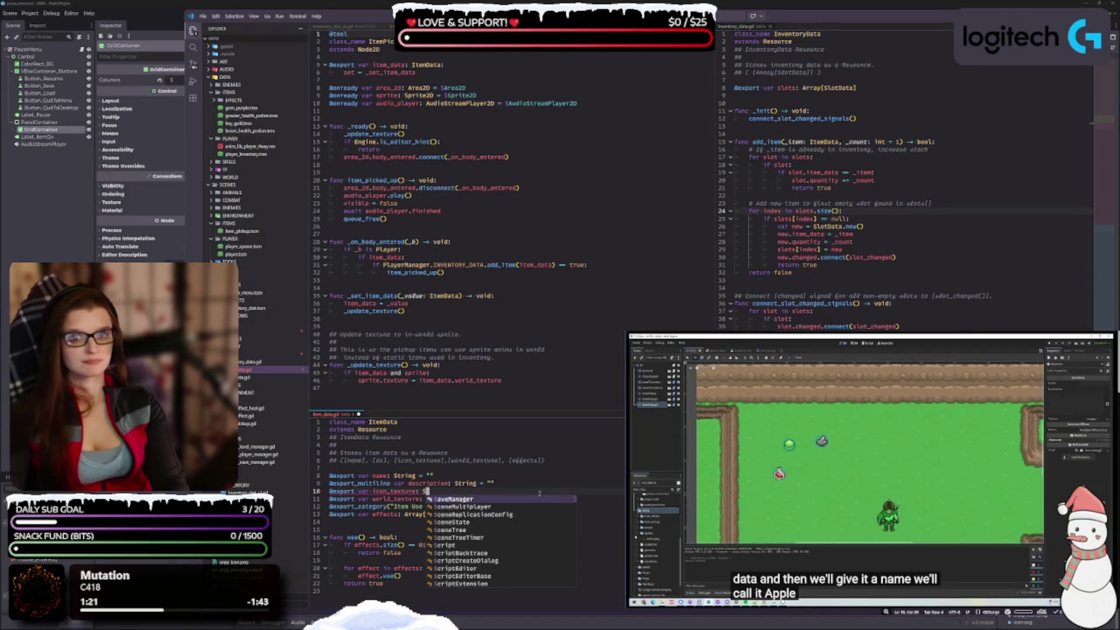
type("prite")
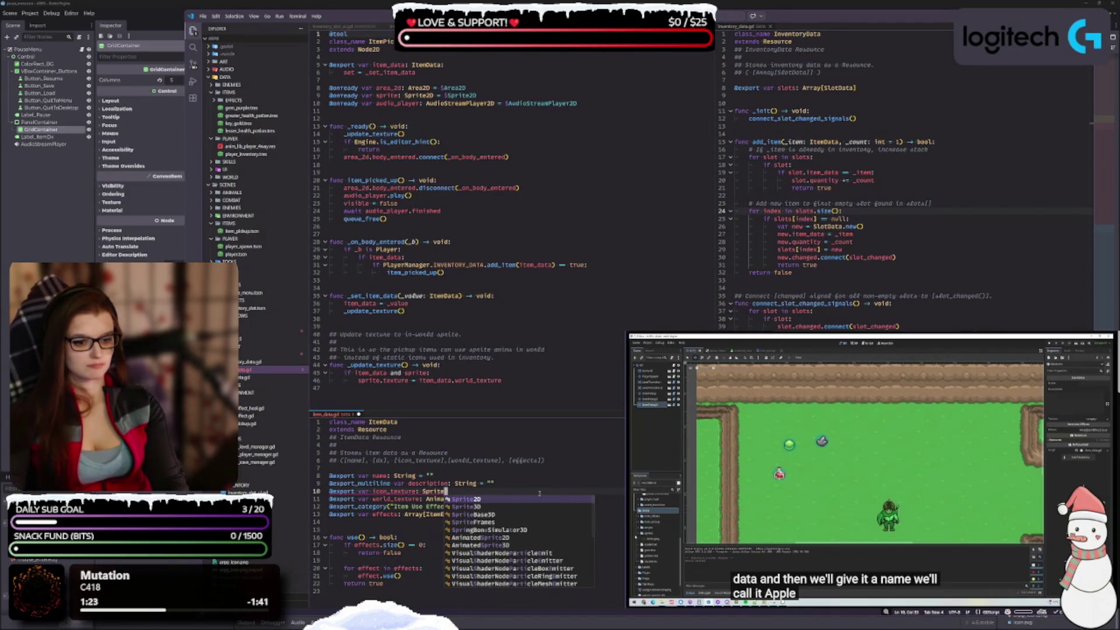
key("Return")
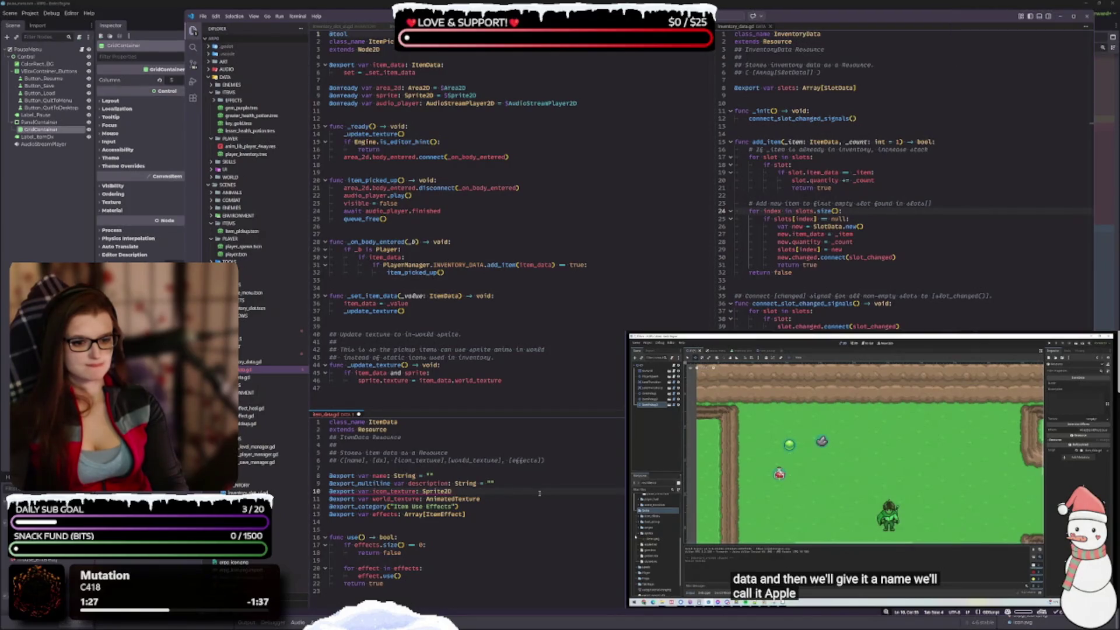
key("ctrl+s")
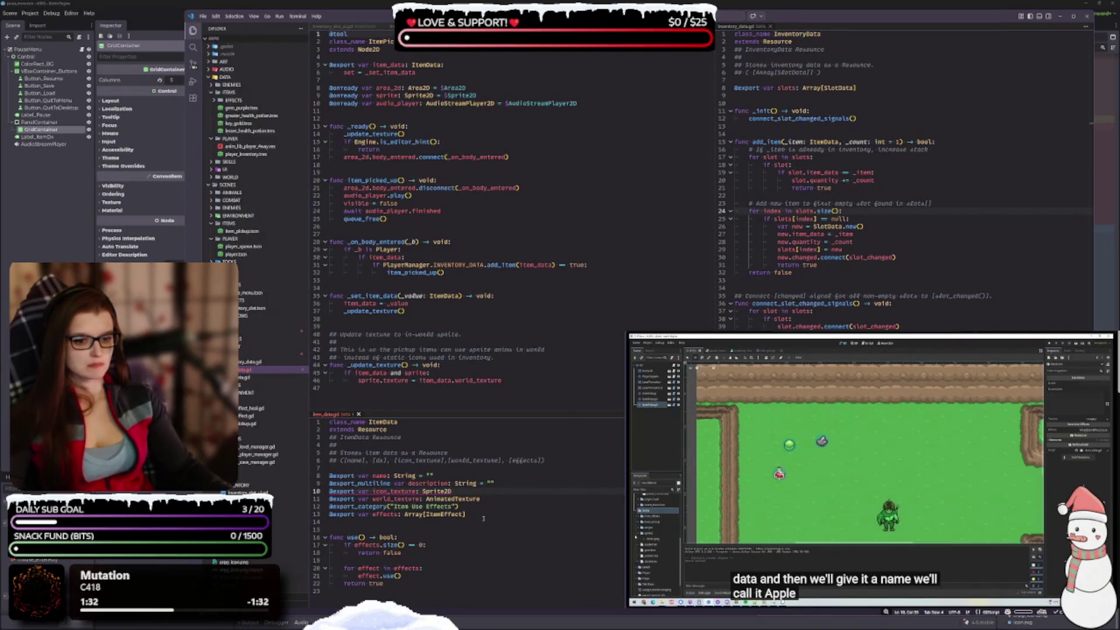
Step: Scroll item_data.gd and place the cursor back on icon_texture's type declaration
left_click(480, 509)
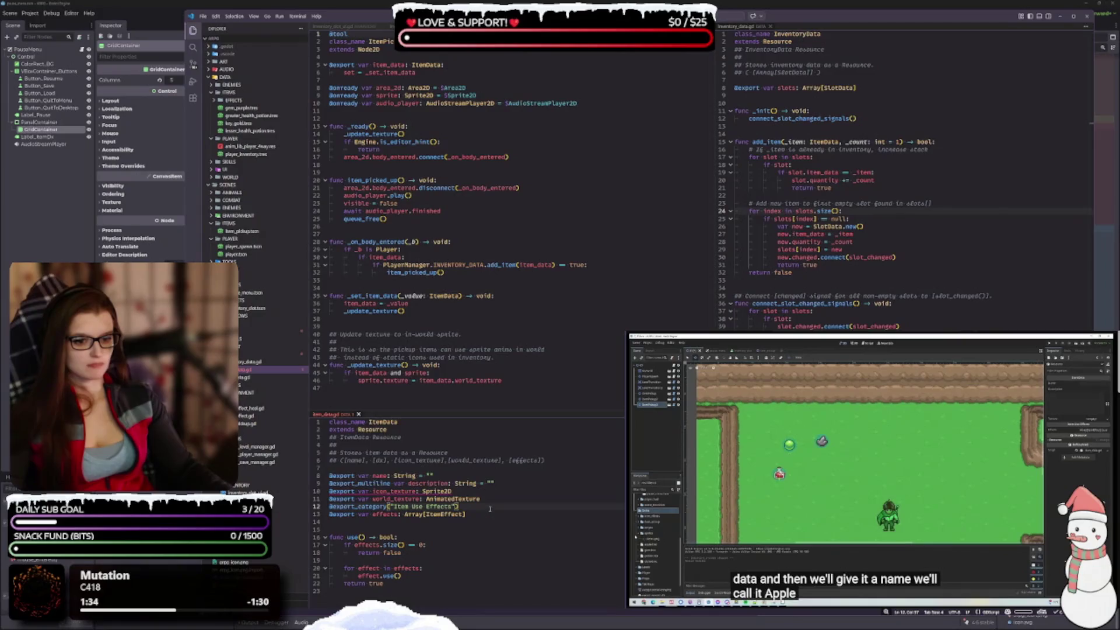
scroll(489, 511, "down", 1)
mouse_move(413, 477)
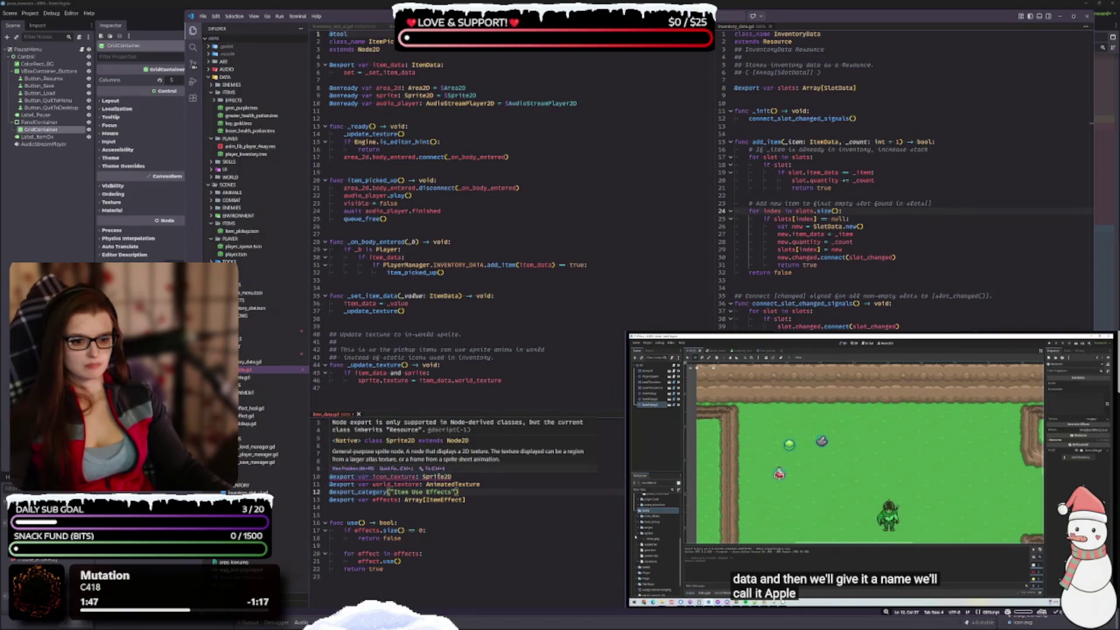
left_click(464, 476)
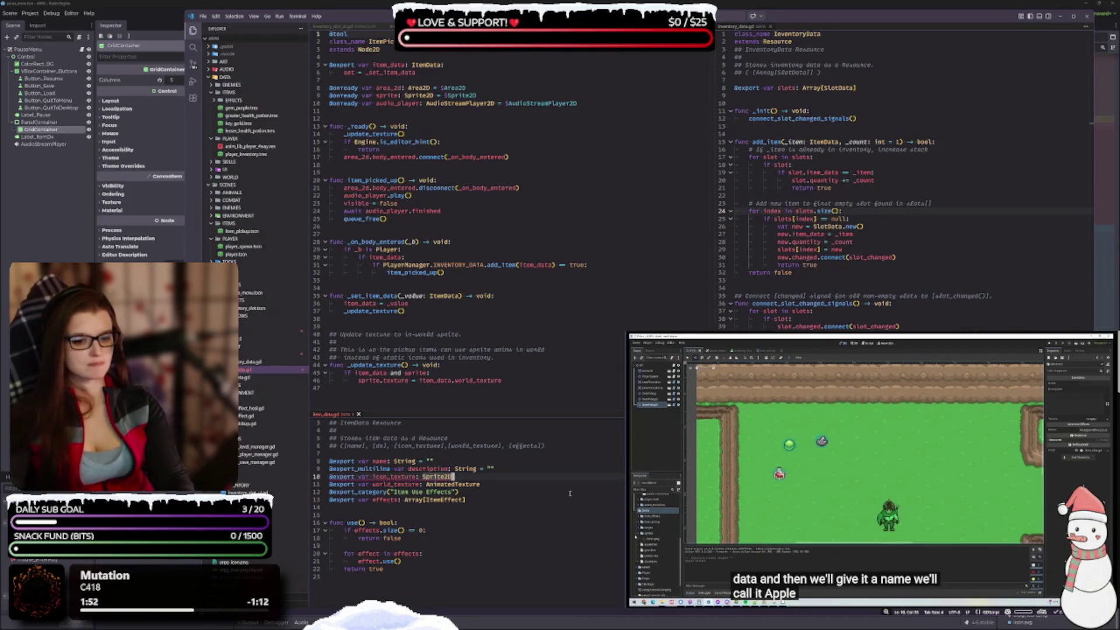
Step: Replace icon_texture's Sprite2D type with Texture, trying 2D alongside the AnimatedTexture line
key("BackSpace")
key("BackSpace")
key("BackSpace")
key("BackSpace")
type("Texture")
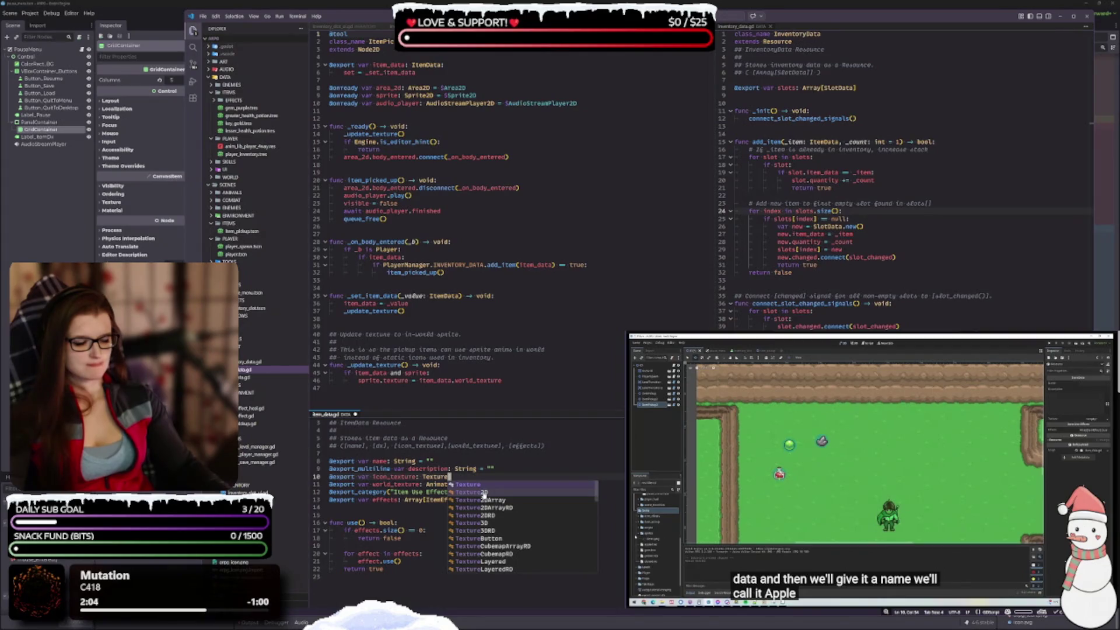
key("Escape")
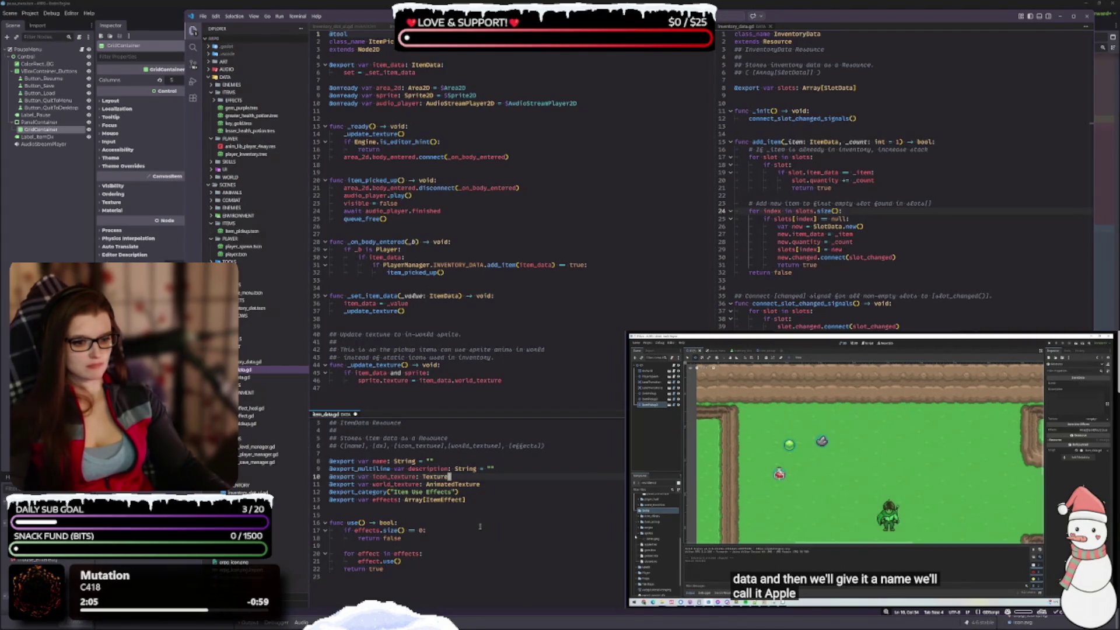
double_click(461, 485)
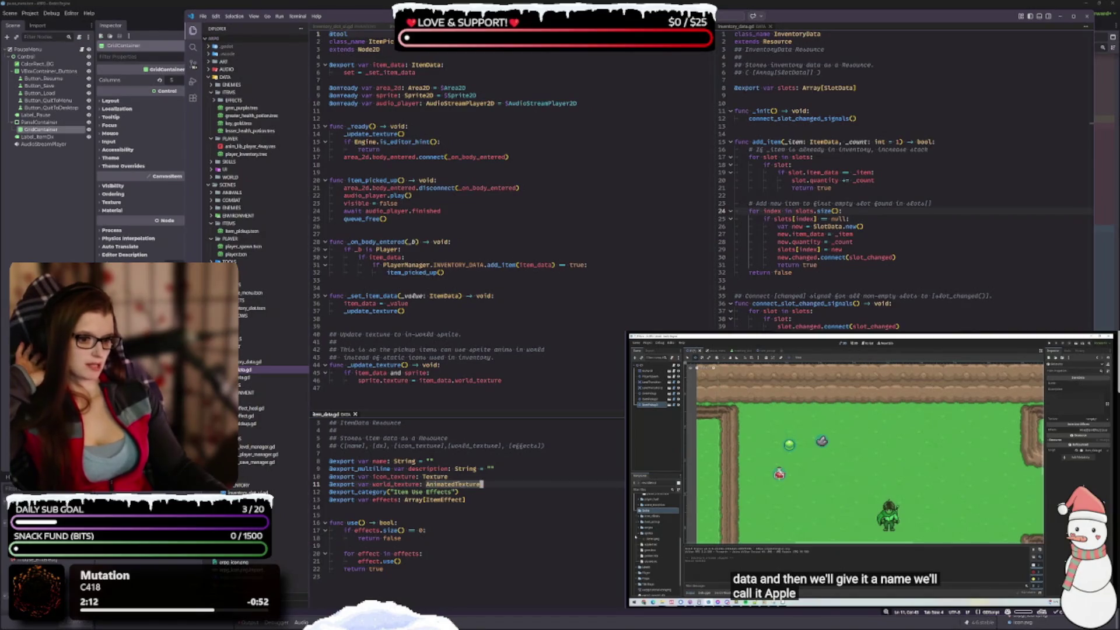
mouse_move(467, 485)
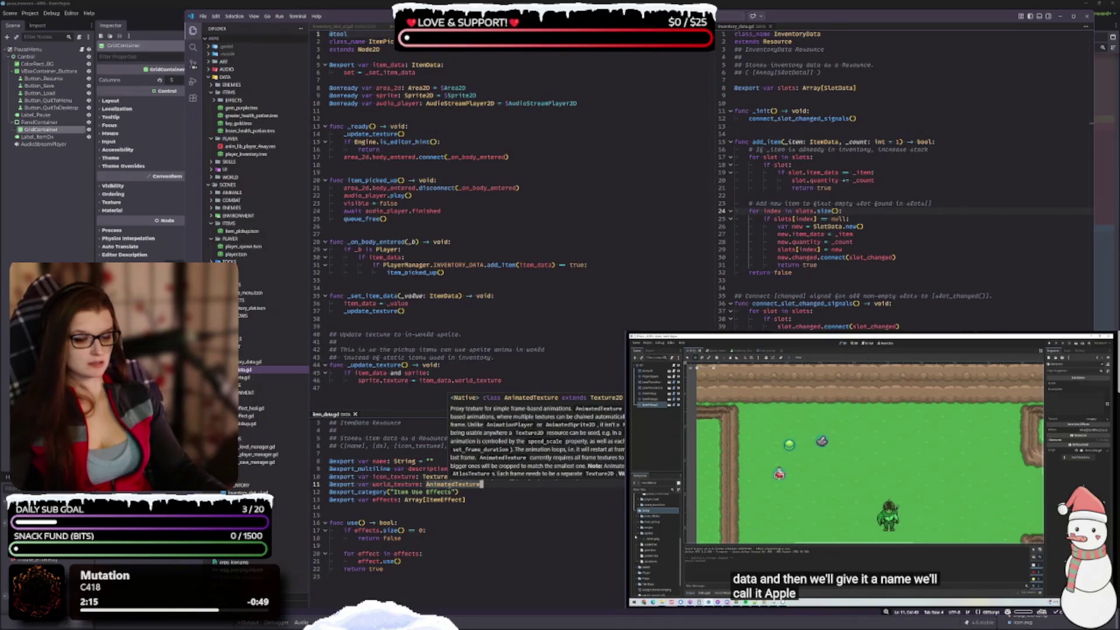
type("2D")
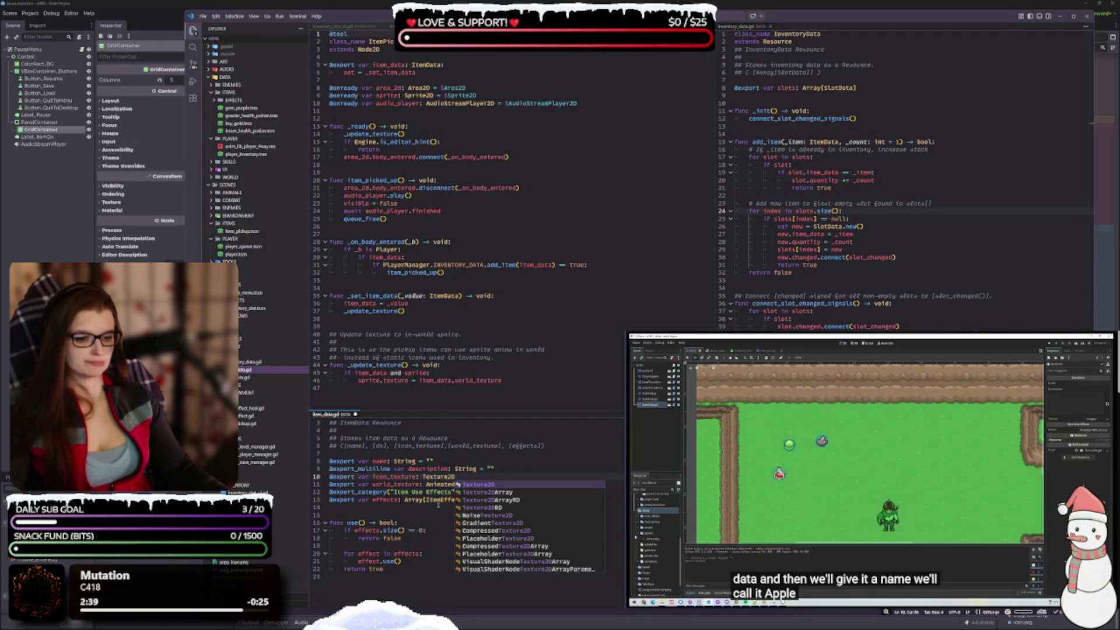
Step: Settle icon_texture on plain Texture, check AnimatedTexture's docs, and save item_data.gd
left_click(435, 477)
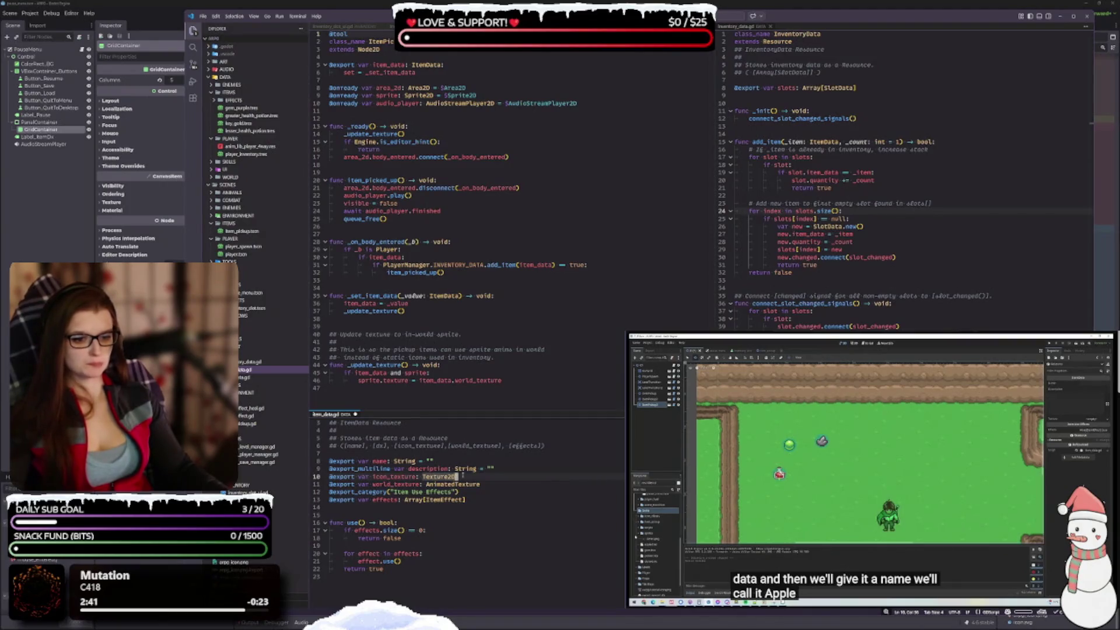
key("BackSpace")
key("BackSpace")
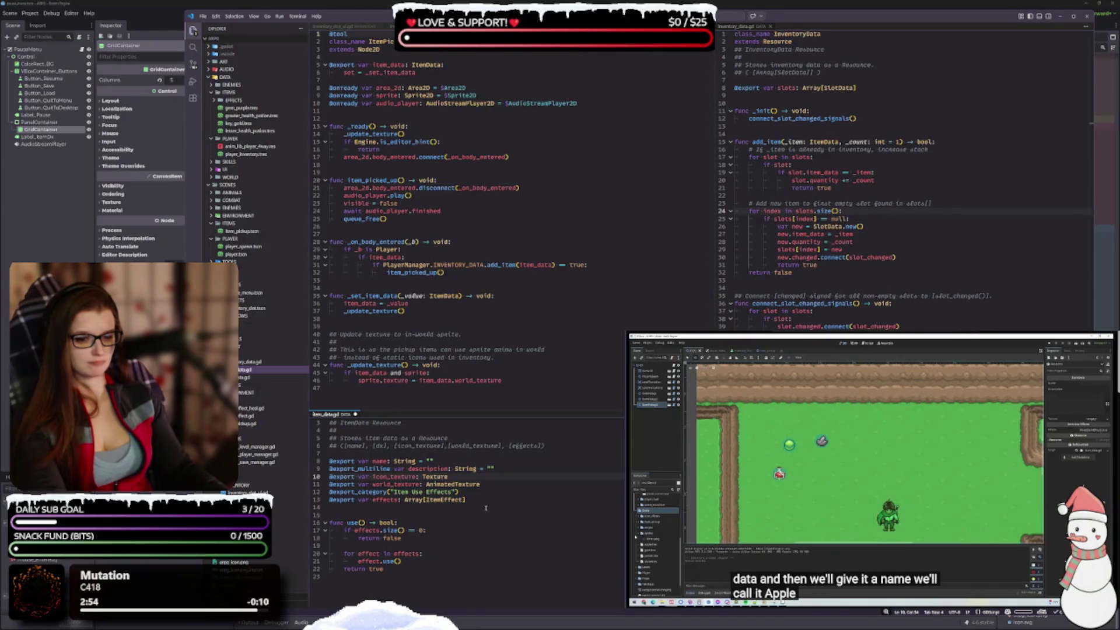
left_click(482, 485)
mouse_move(482, 485)
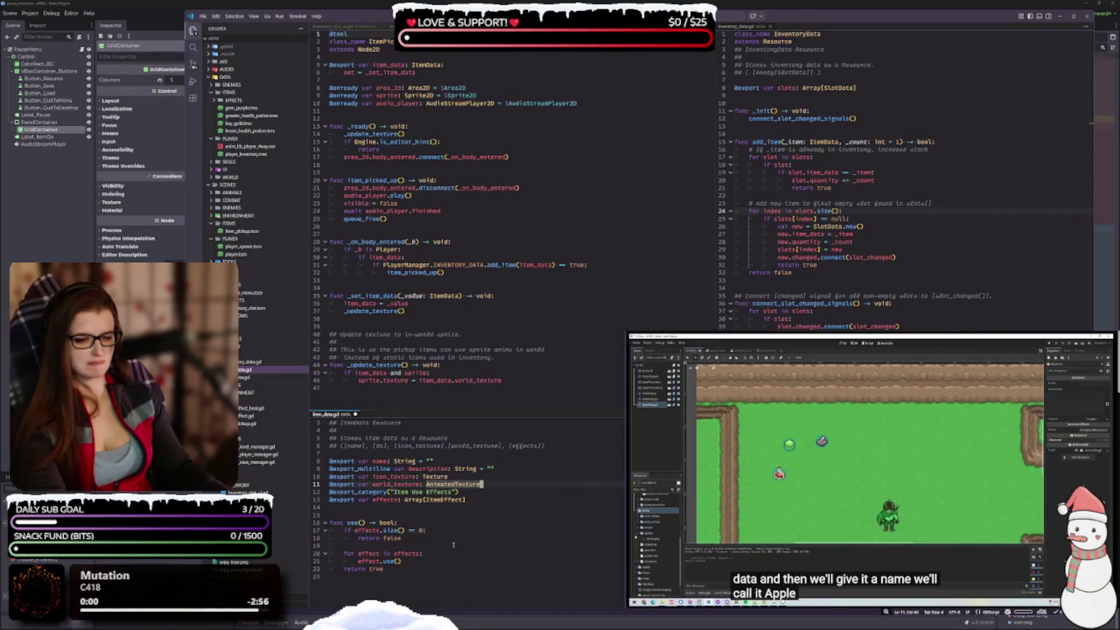
scroll(449, 541, "up", 1)
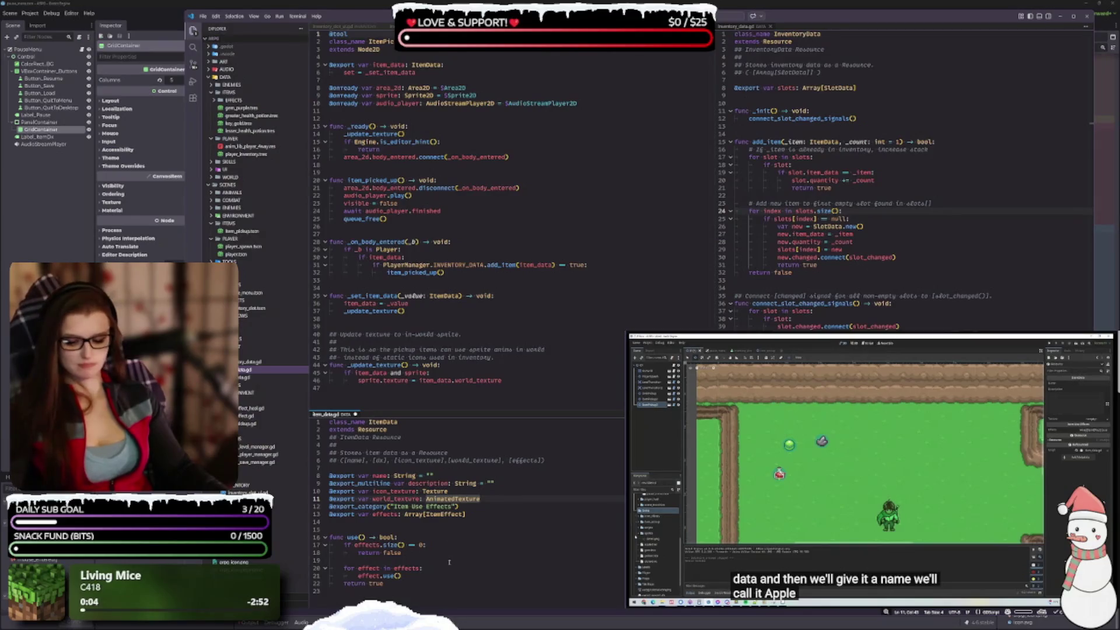
key("ctrl+s")
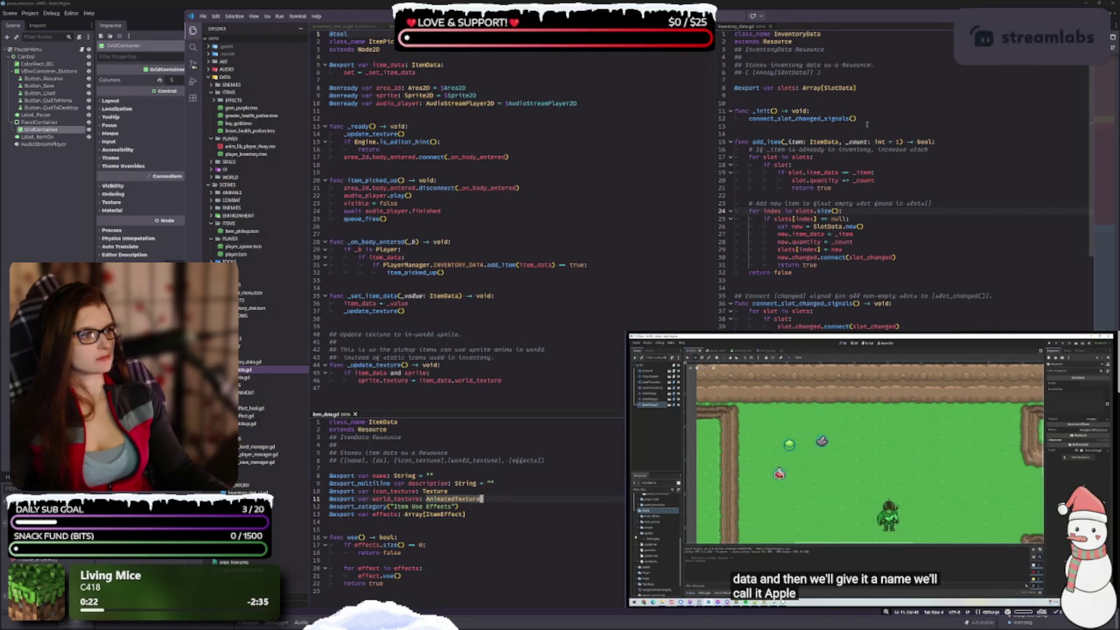
left_click(913, 121)
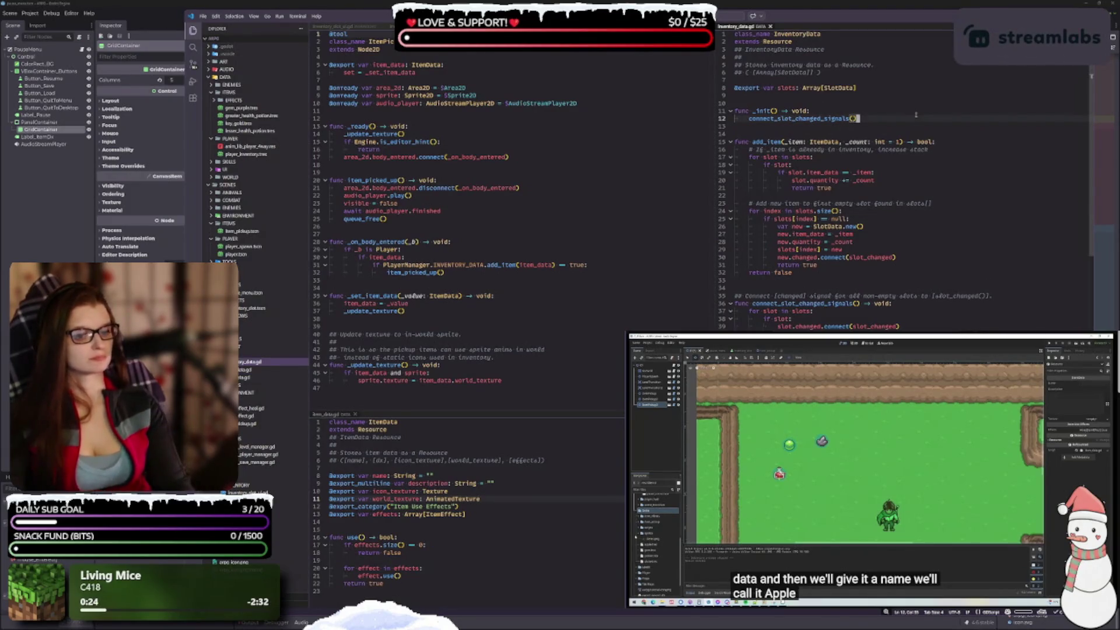
Step: Try writing slot.item_data.icon_texture = item in add_item, then erase the partial value
key("Return")
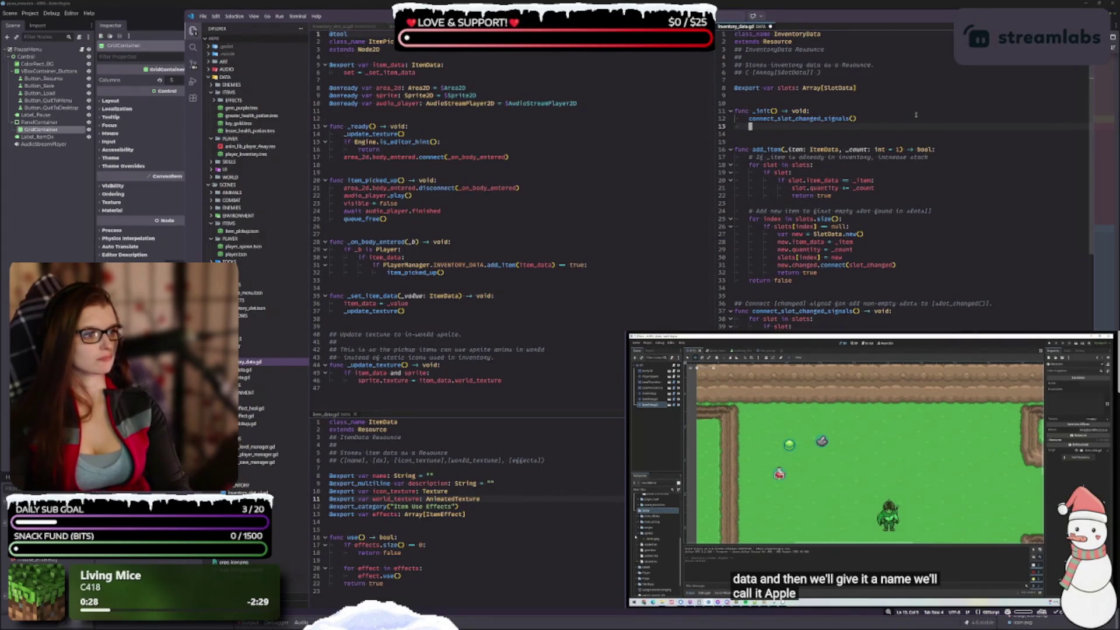
key("BackSpace")
key("BackSpace")
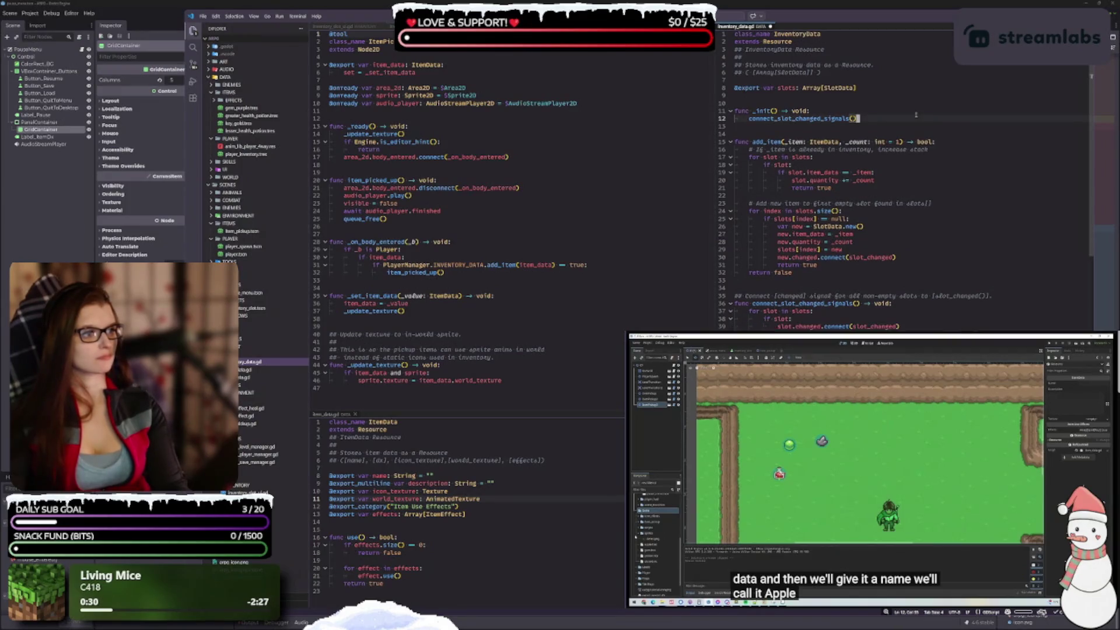
left_click(899, 182)
key("Return")
type("slot.")
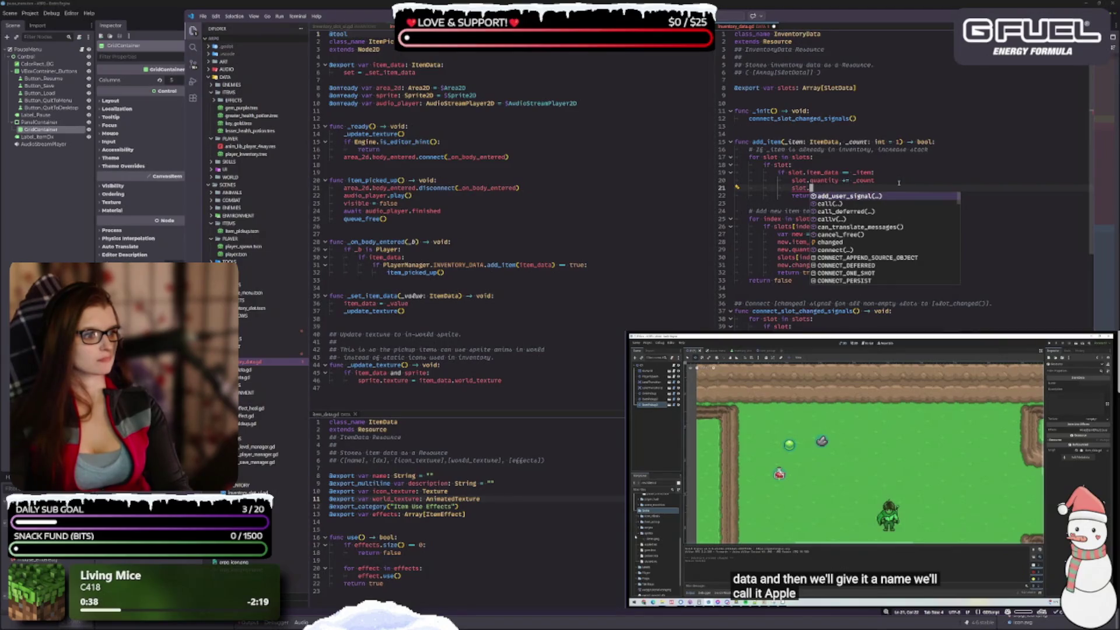
type("ite")
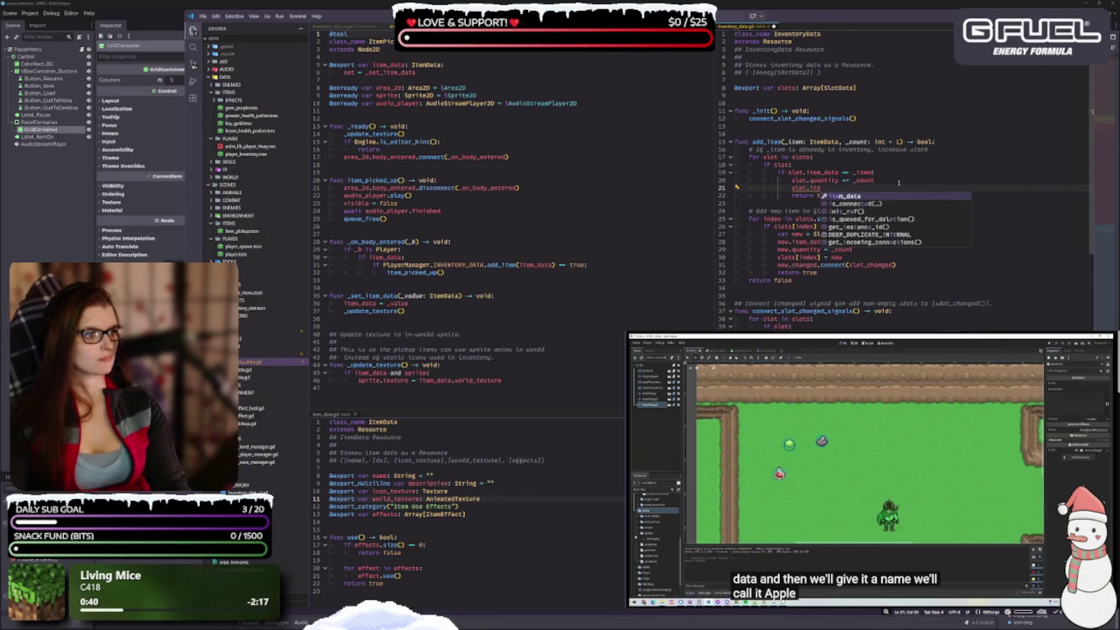
key("Return")
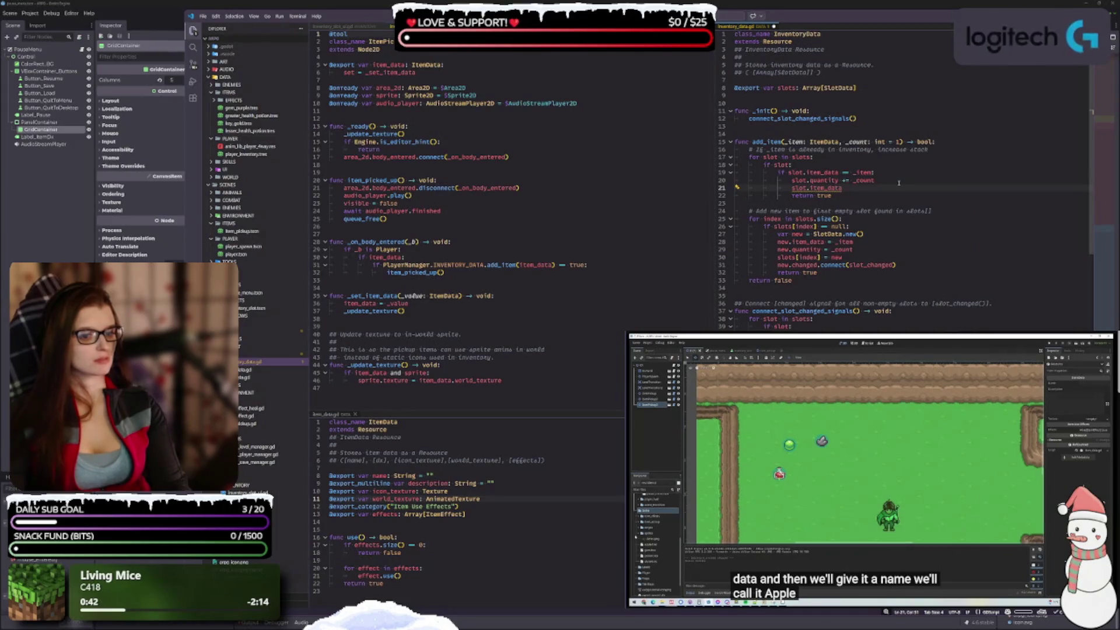
type(".")
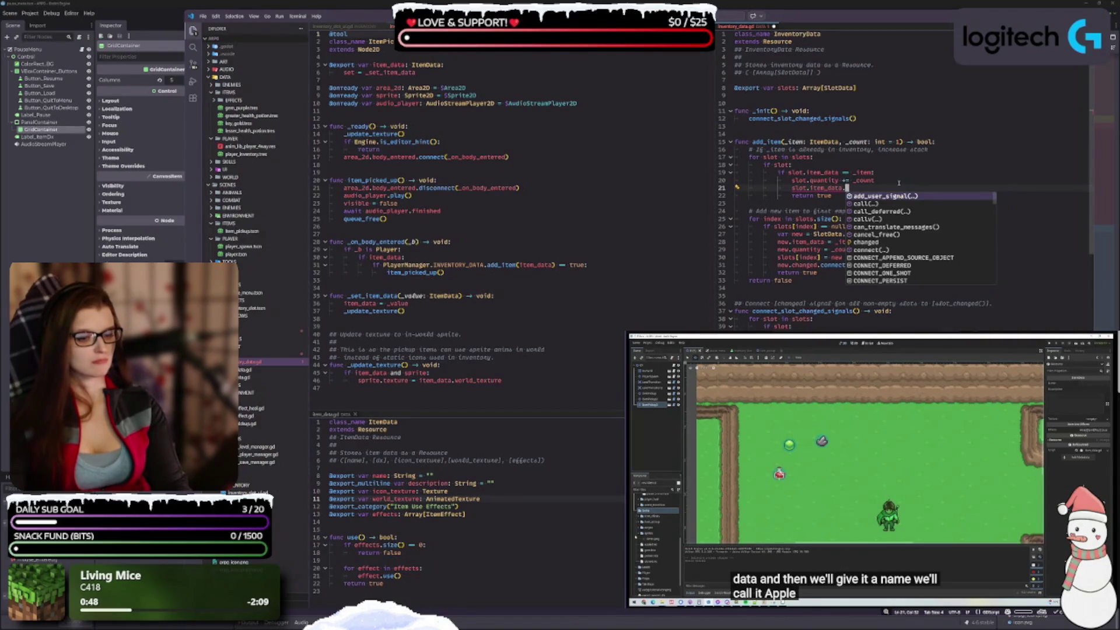
type("icon_texture")
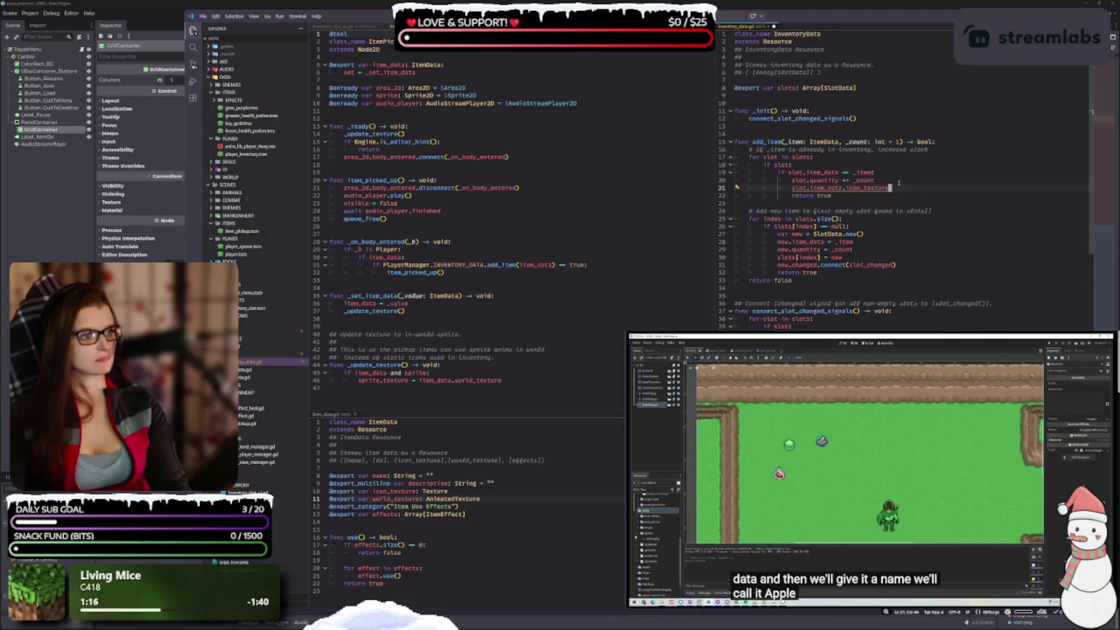
type(" = ")
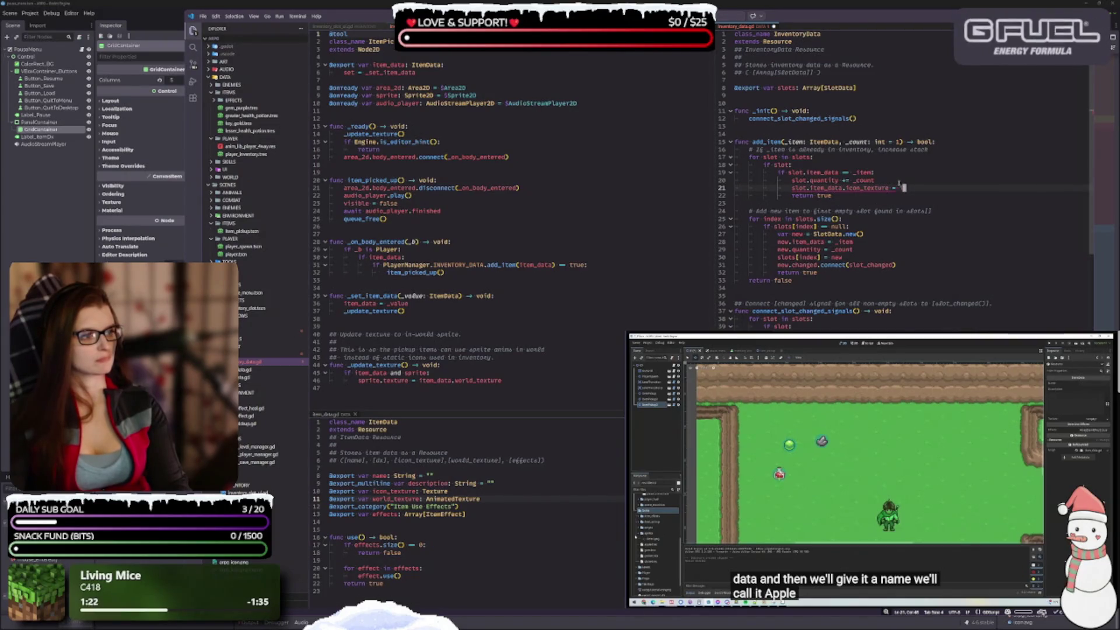
type(" item")
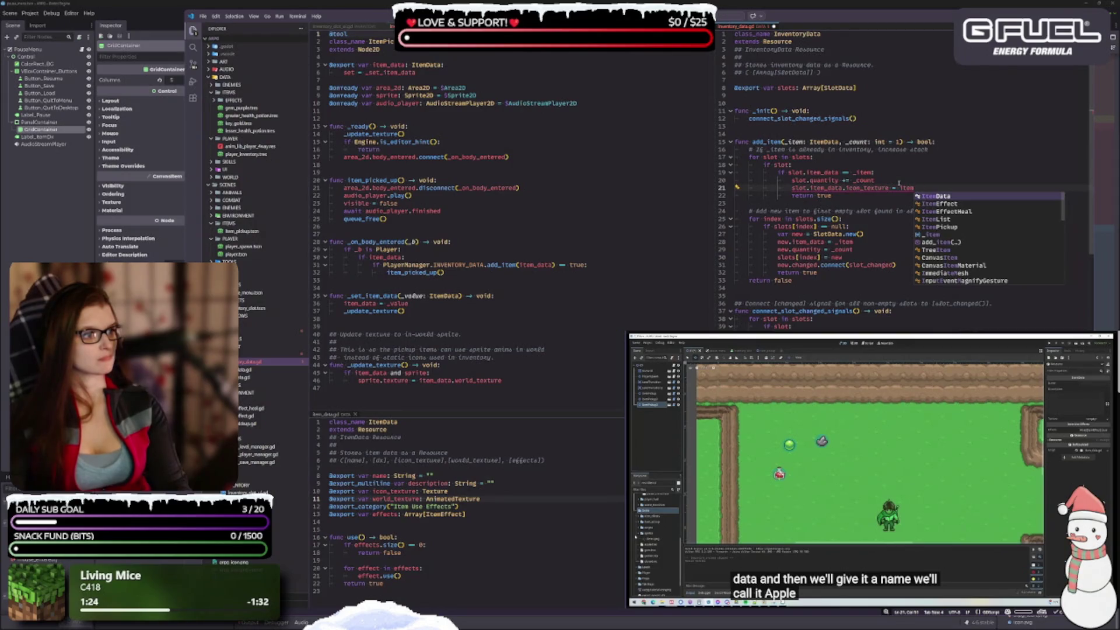
key("BackSpace")
key("BackSpace")
key("BackSpace")
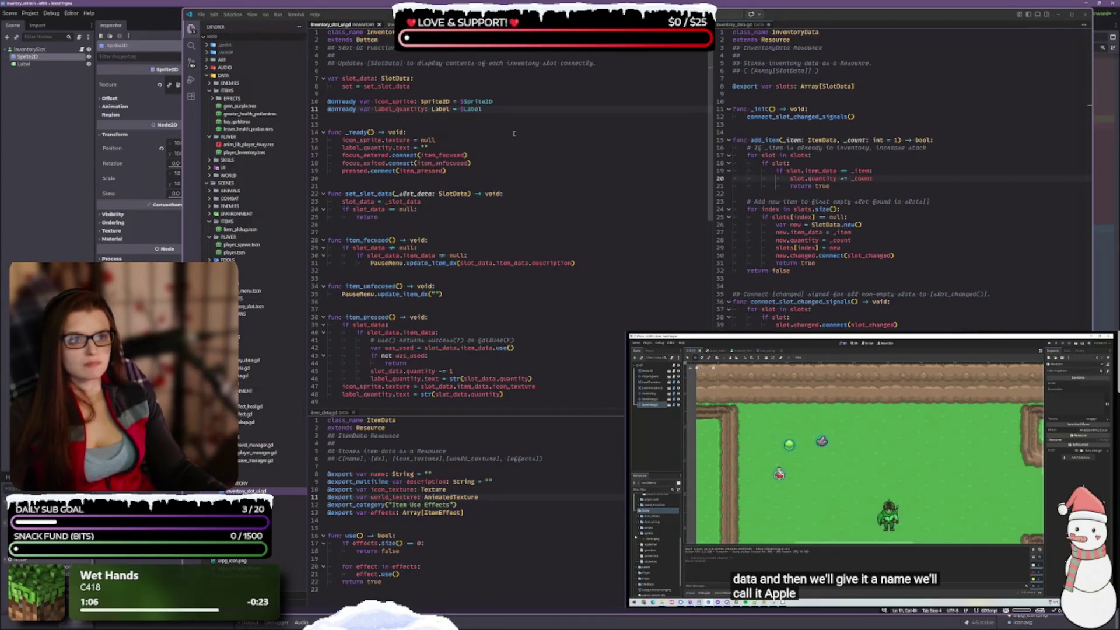
mouse_move(486, 102)
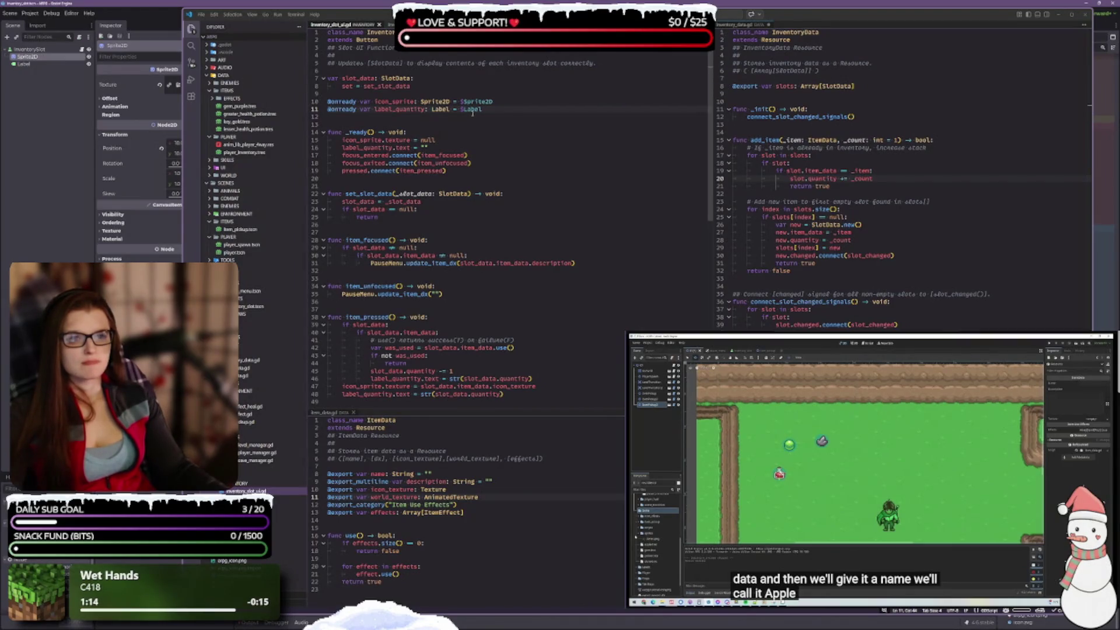
left_click(472, 168)
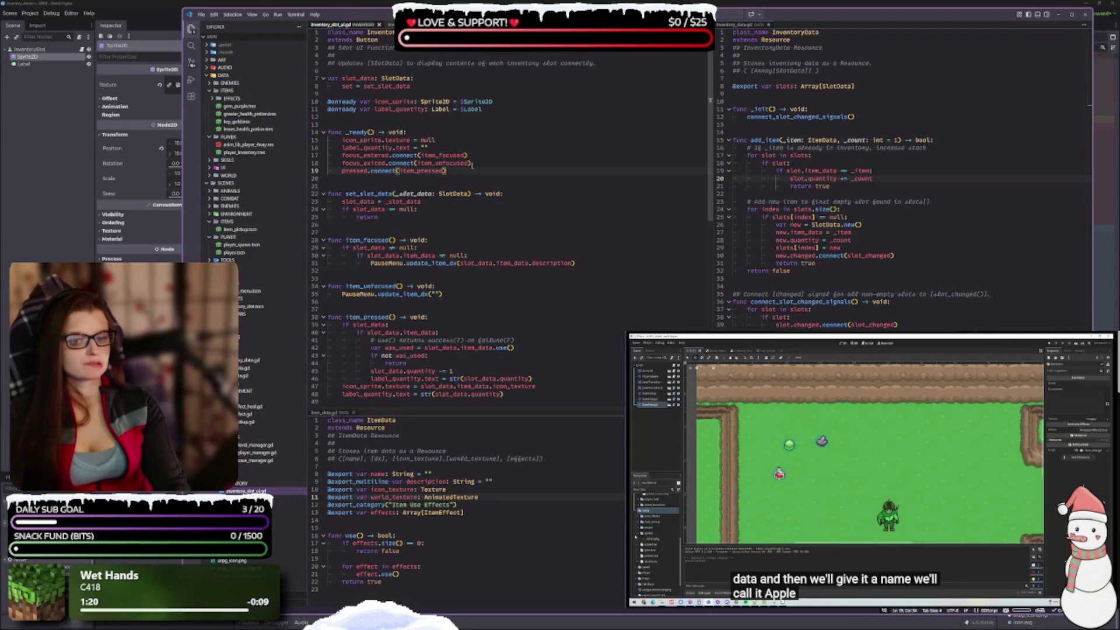
key("Return")
key("Return")
type("icon")
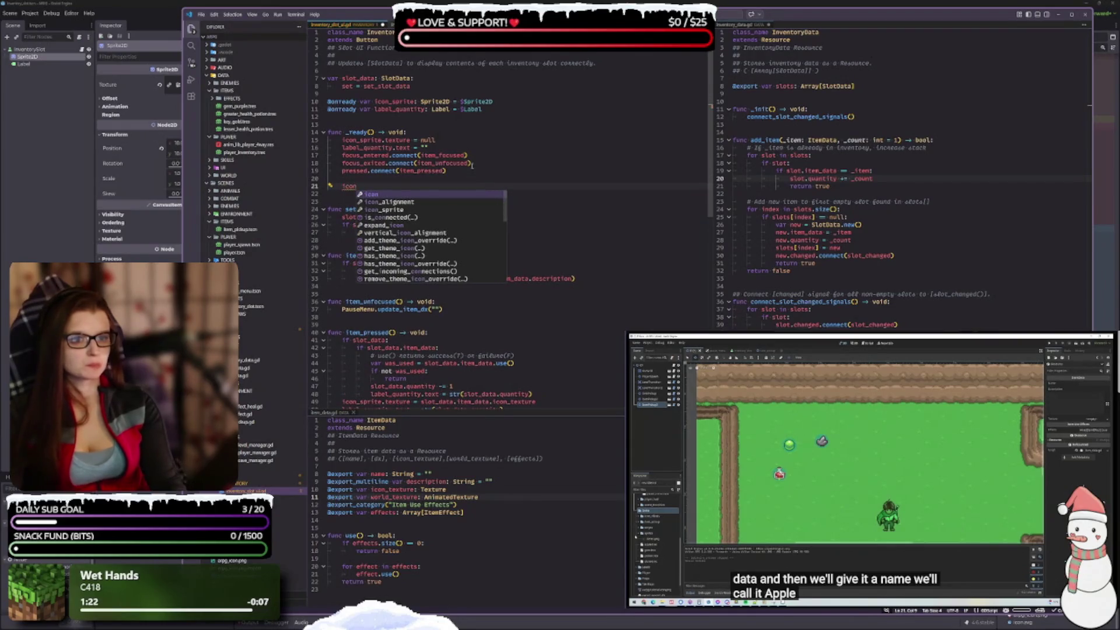
key("Return")
type(".tex")
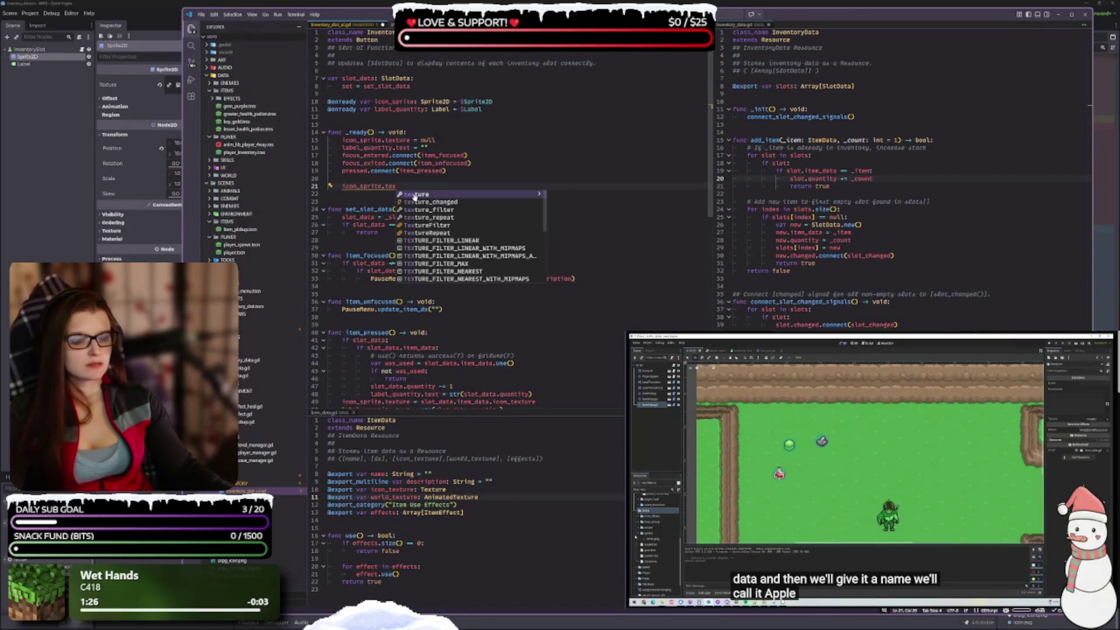
left_click(414, 196)
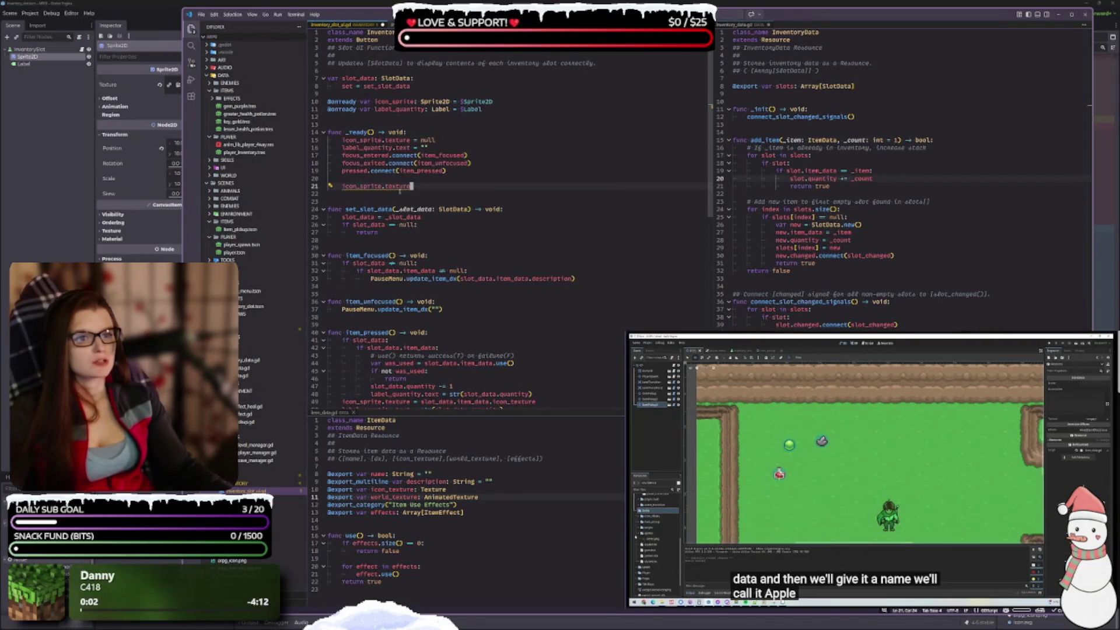
key("shift+Home")
key("BackSpace")
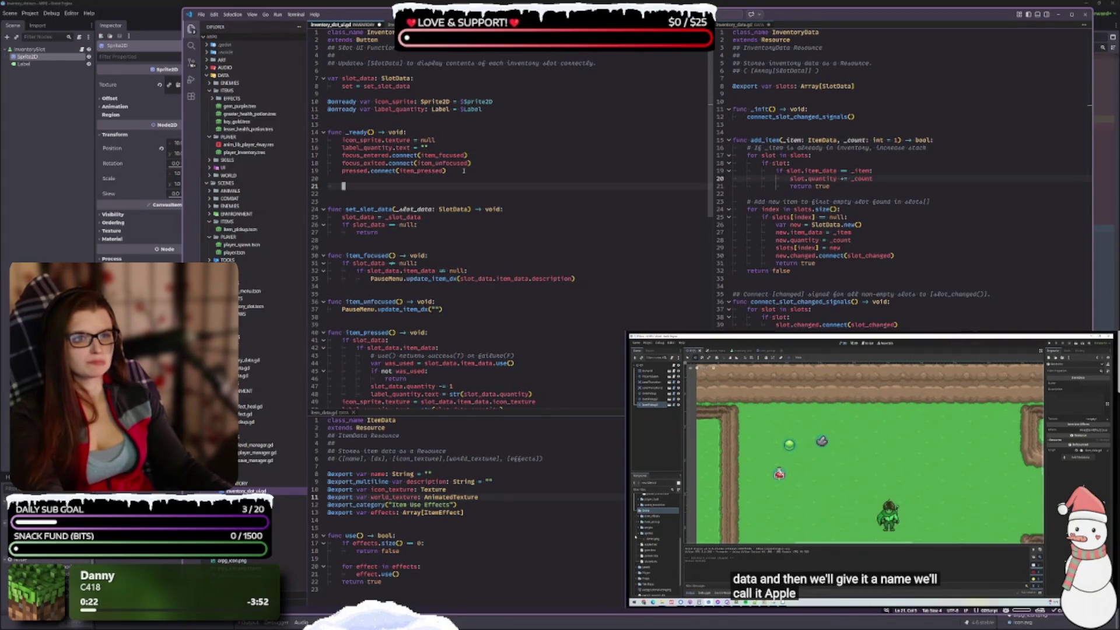
left_click(496, 490)
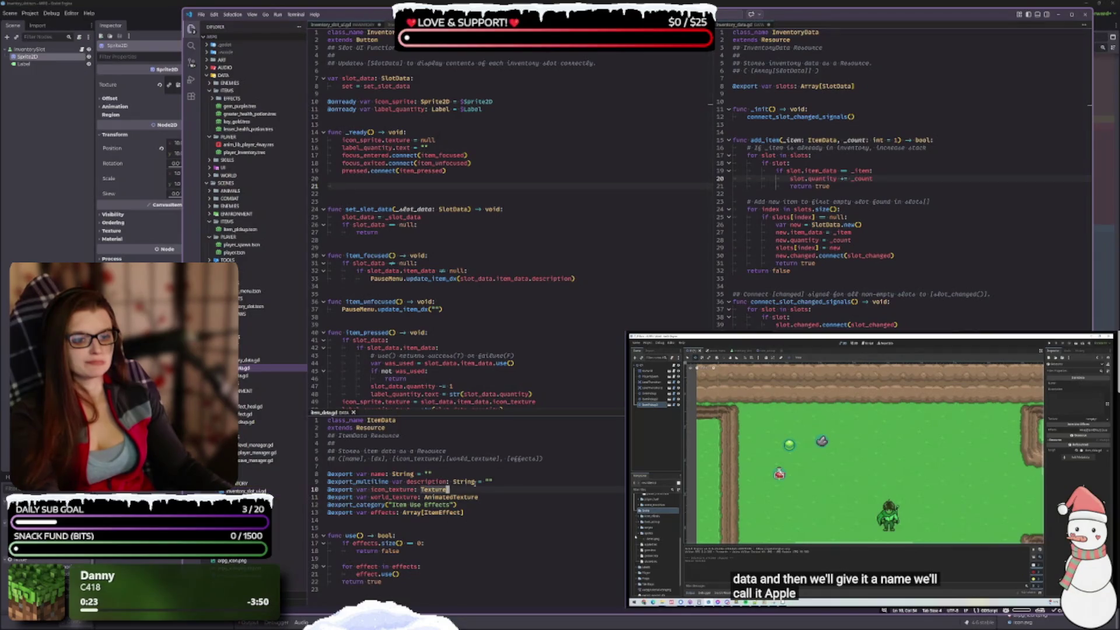
Step: Append 2D so icon_texture on line 10 reads Texture2D
type("2D")
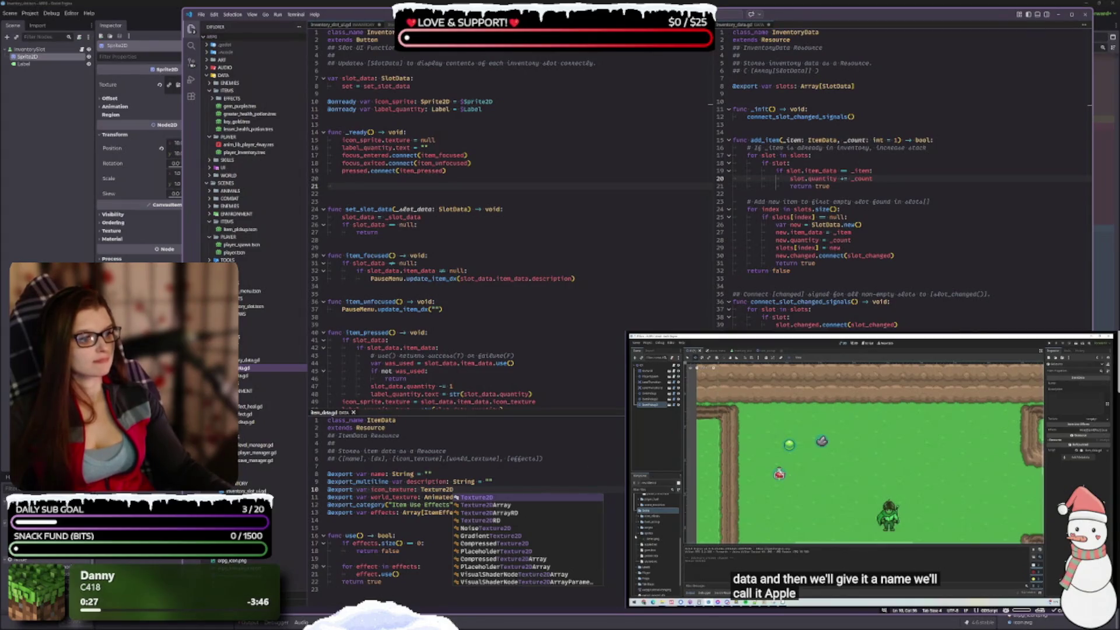
key("Escape")
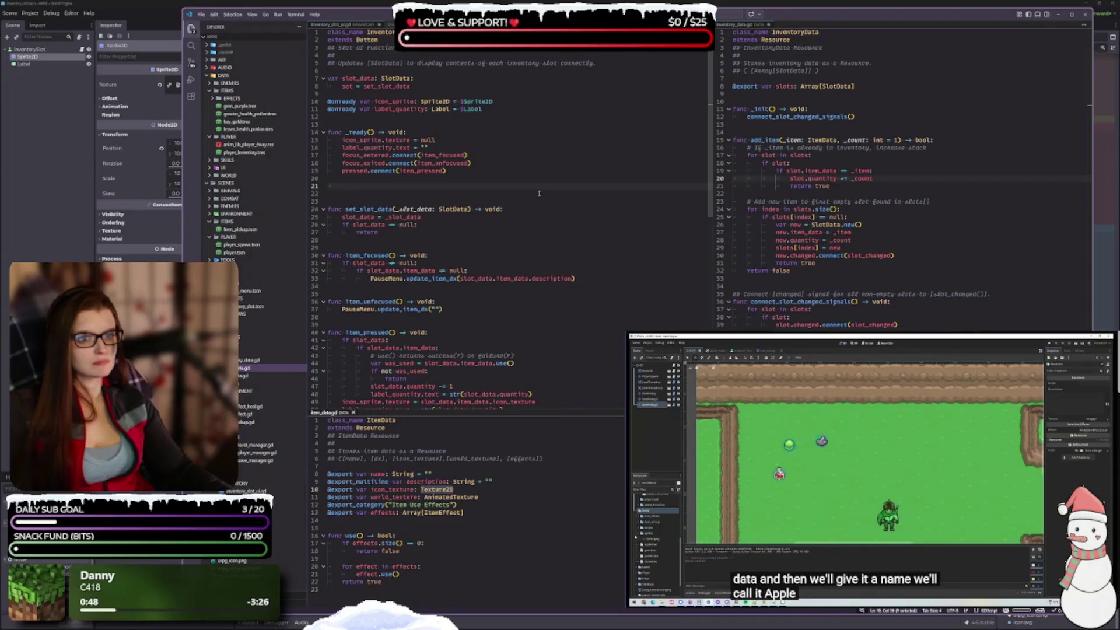
Step: Remove two blank lines in _ready and insert a new line after set_slot_data's early return
key("BackSpace")
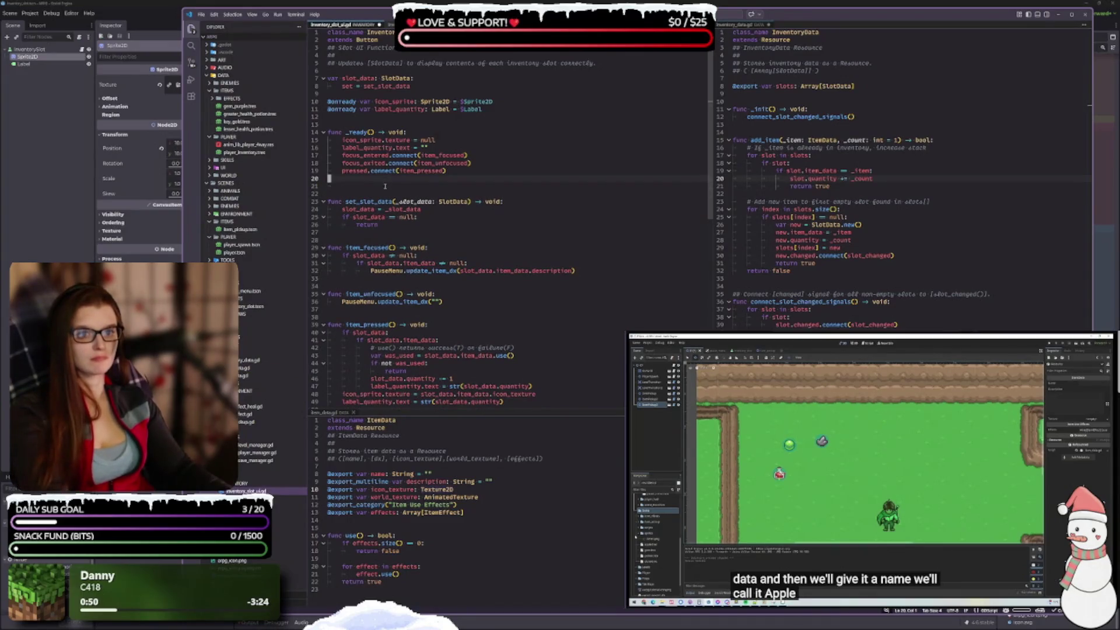
key("BackSpace")
left_click(428, 212)
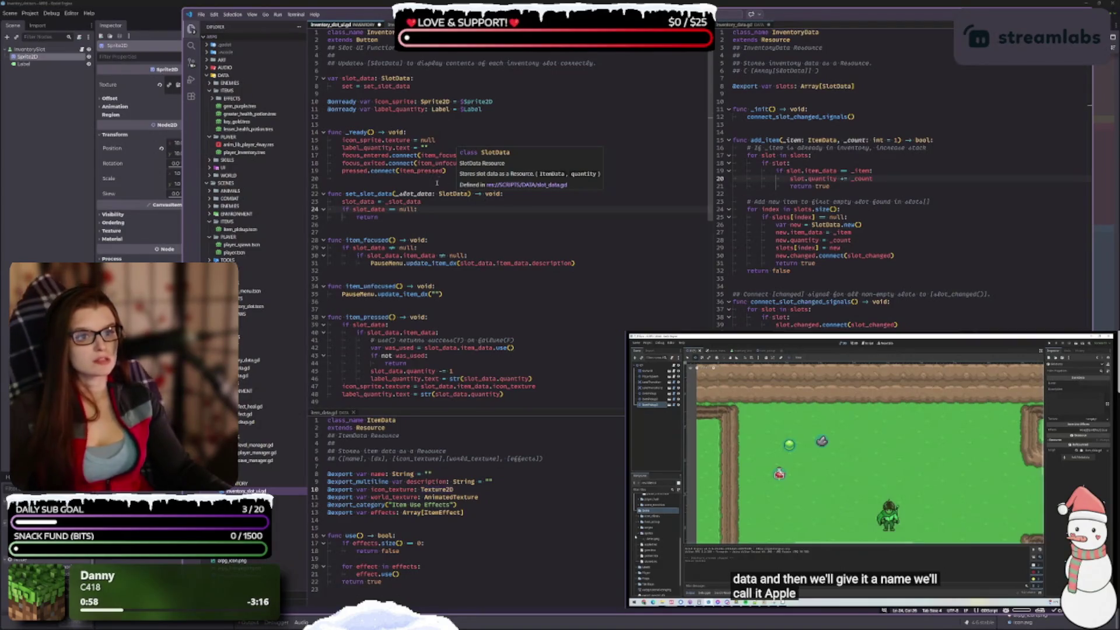
double_click(393, 219)
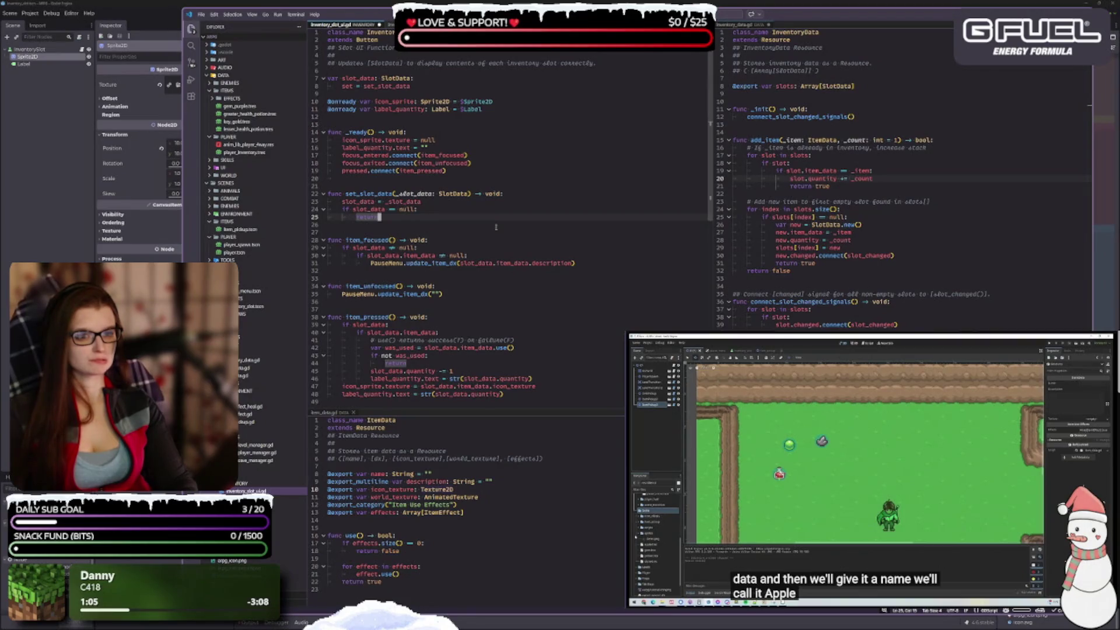
key("Return")
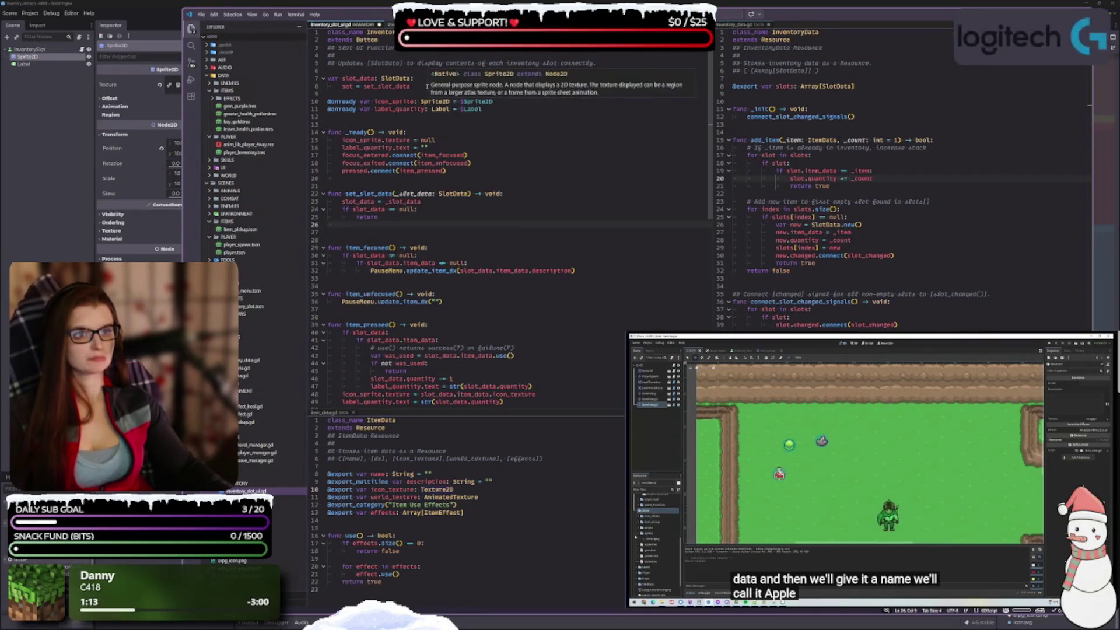
left_click(387, 86)
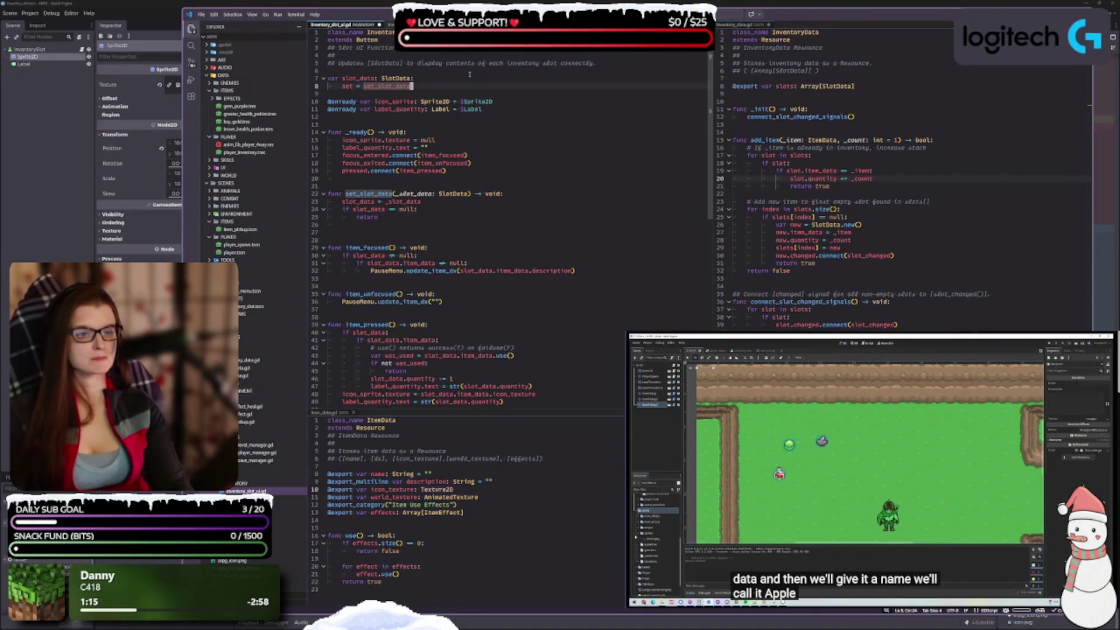
Step: Add 'var icon_texture: Texture2D' on a new line below the slot_data setter and save the script
key("End")
key("Return")
key("Return")
key("BackSpace")
type("va")
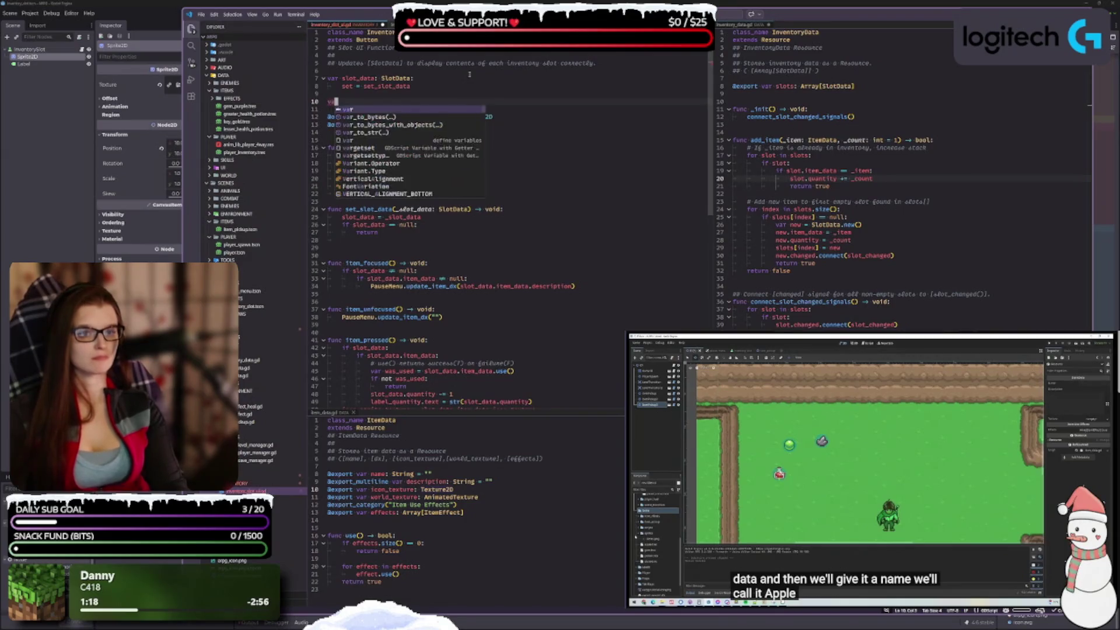
type("r icon_")
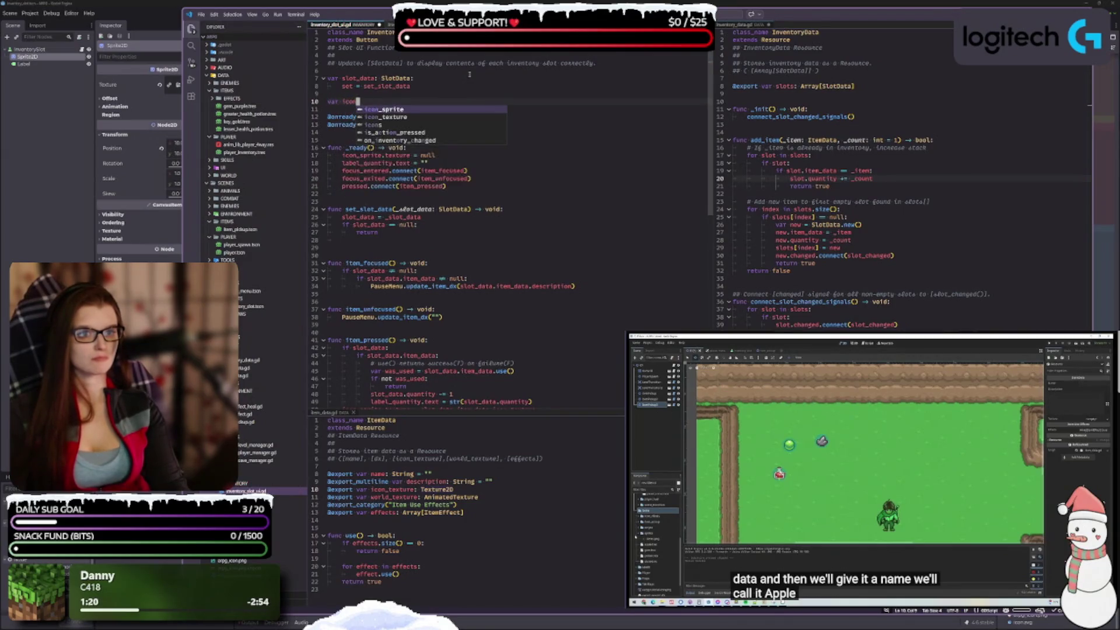
key("BackSpace")
key("BackSpace")
key("BackSpace")
type("icon_t")
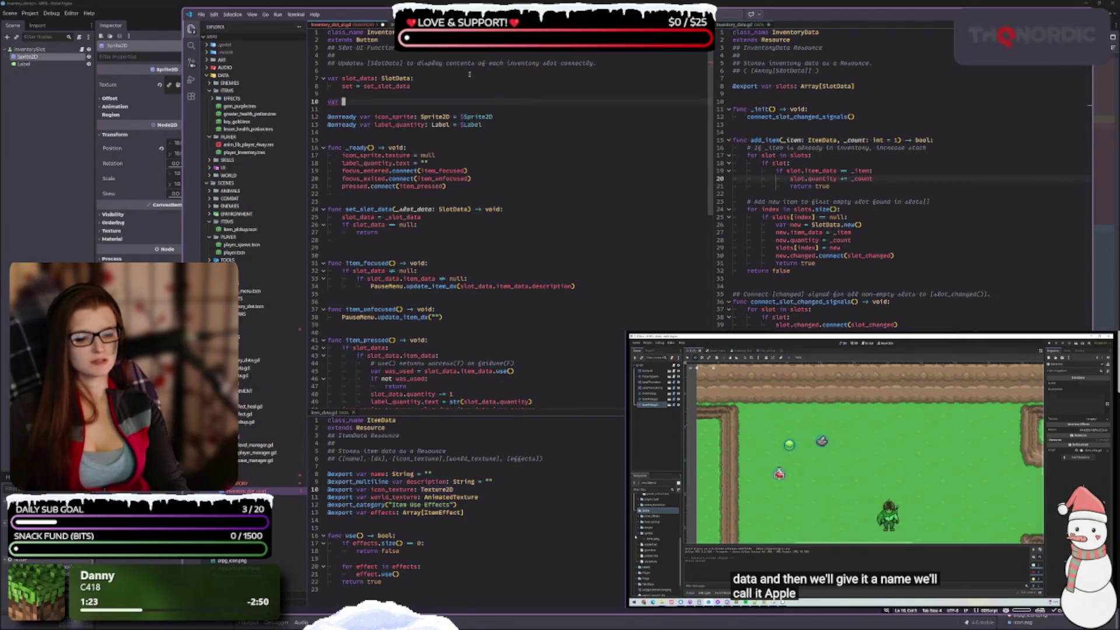
type("exture: Texture")
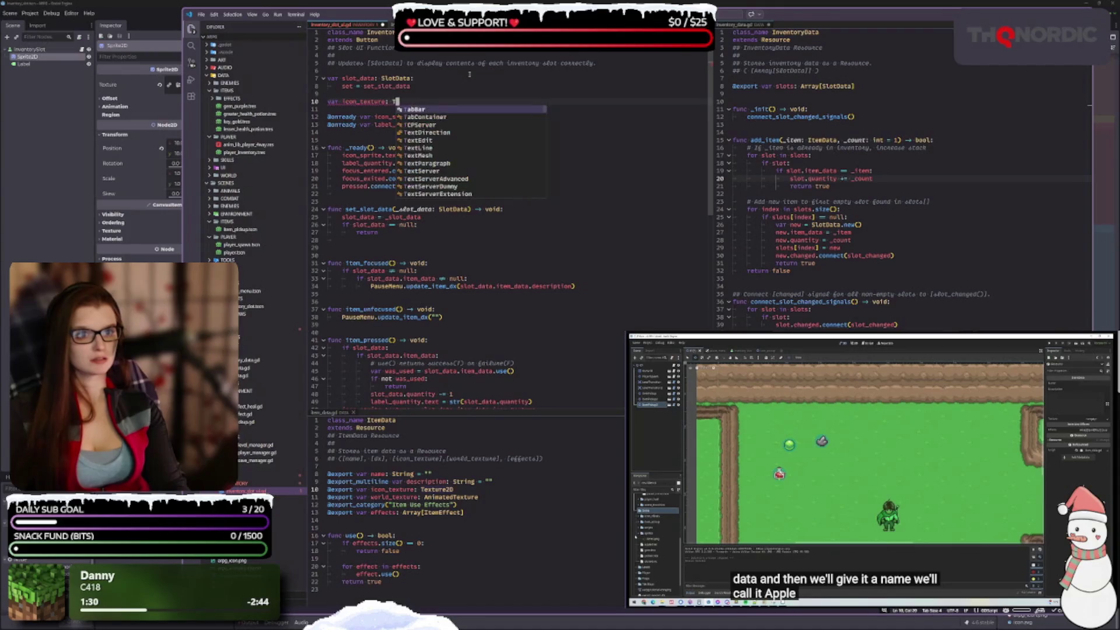
type("2D")
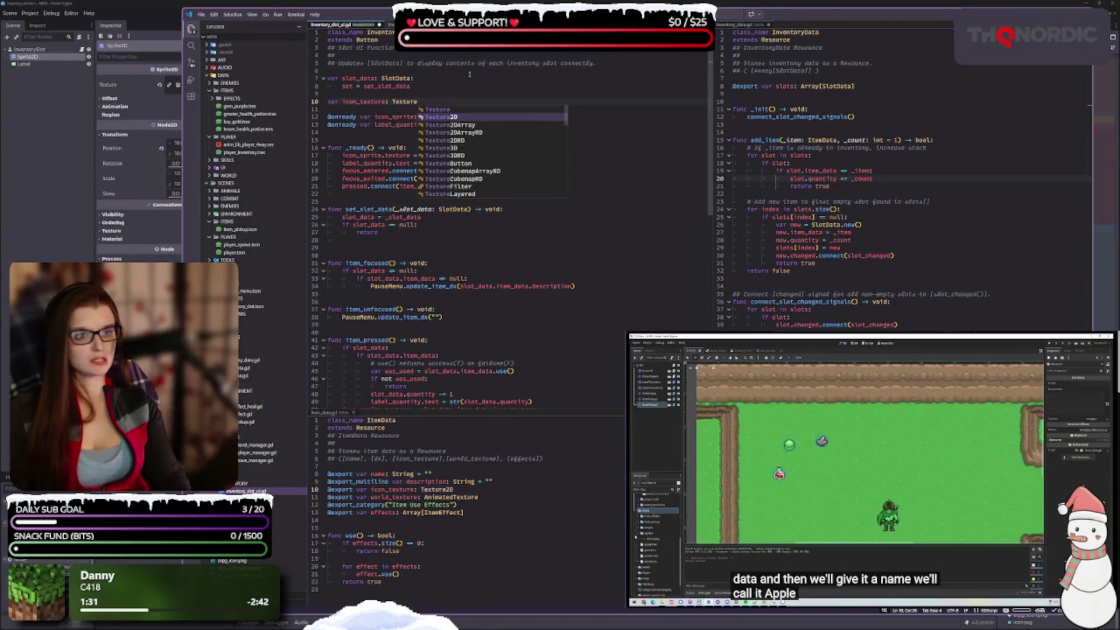
key("Escape")
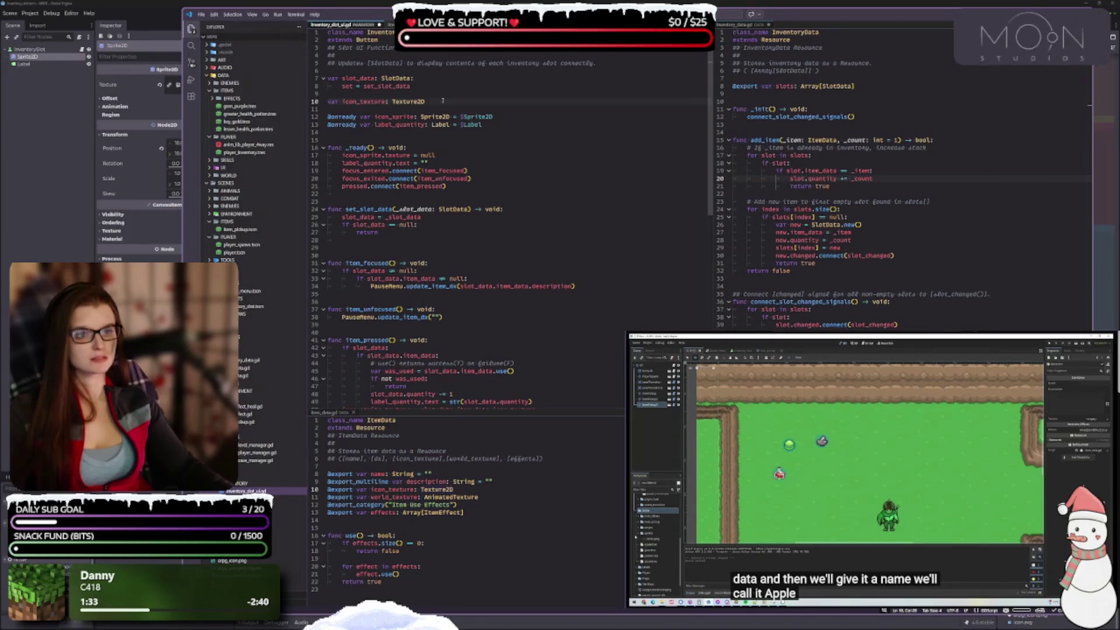
key("ctrl+s")
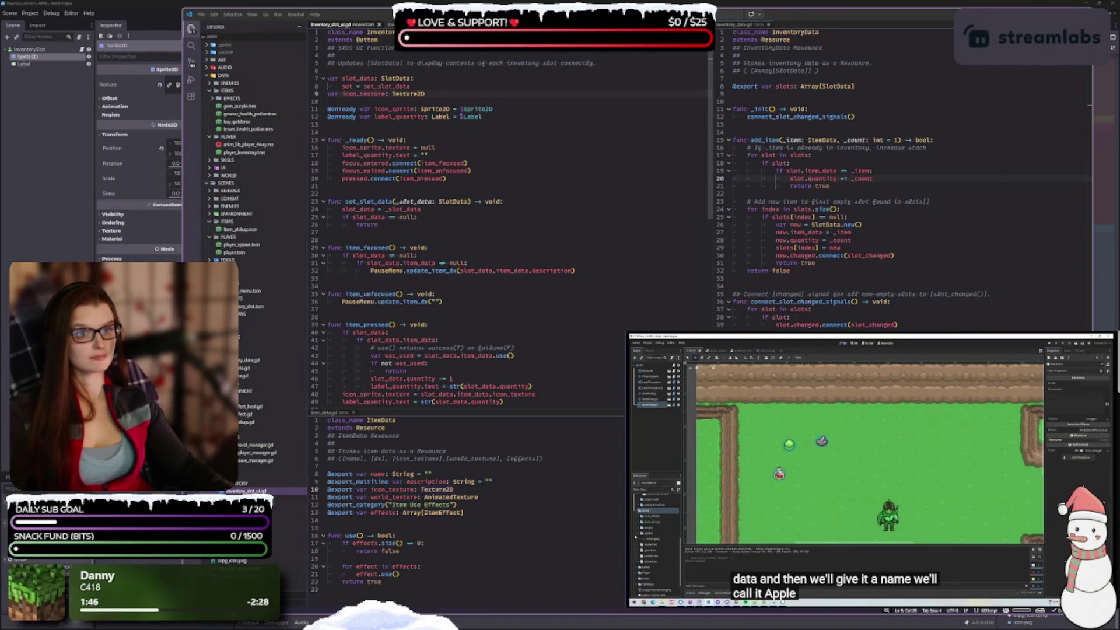
double_click(436, 92)
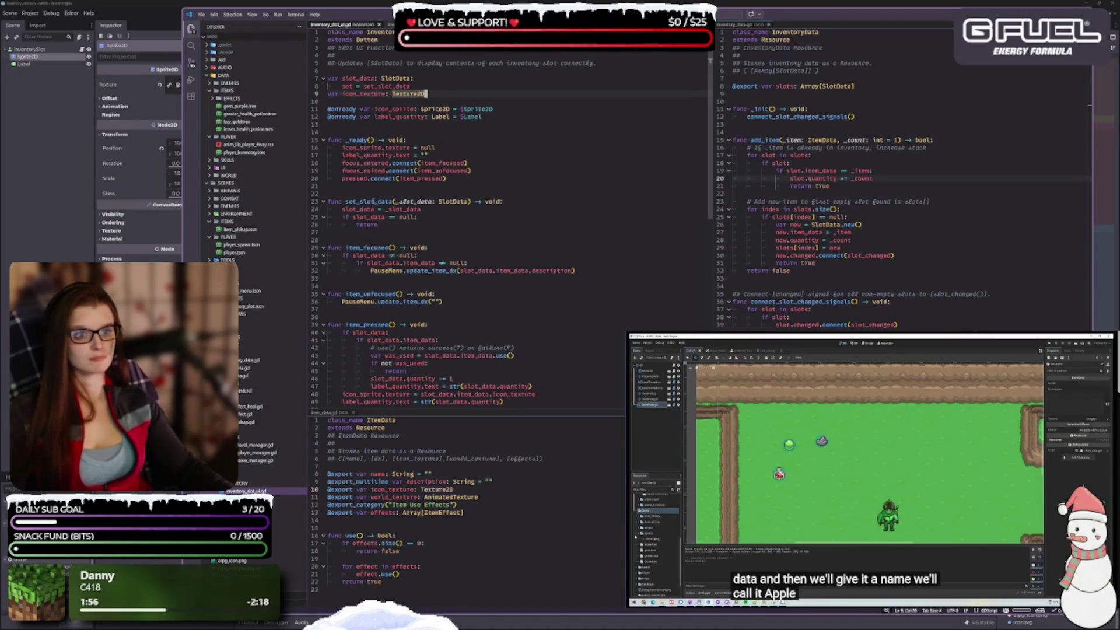
left_click(368, 233)
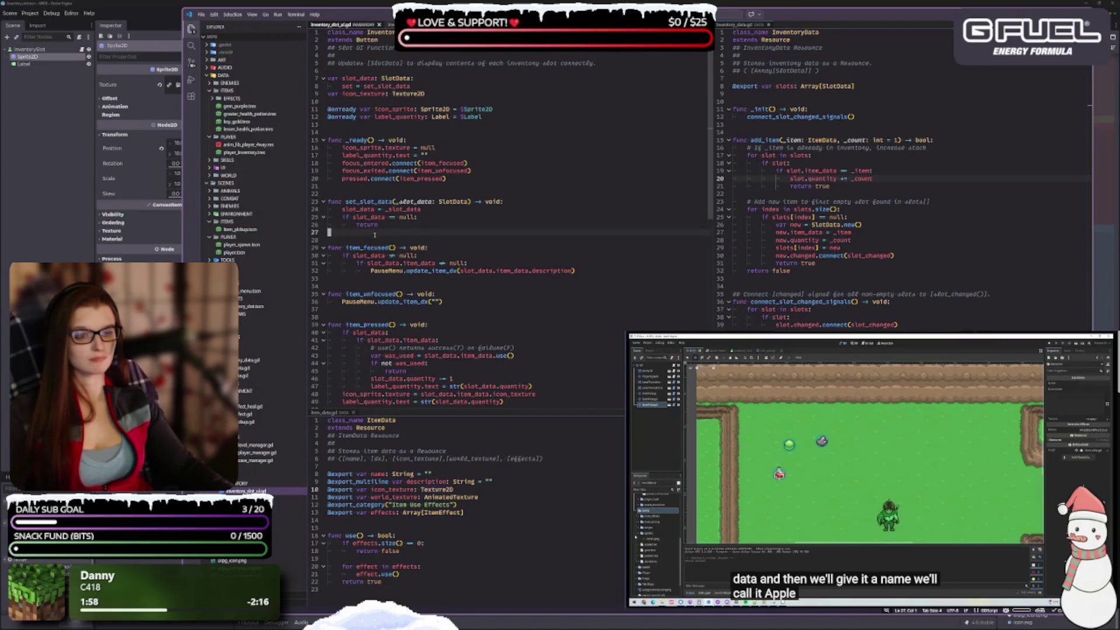
Step: Add the indented line 'icon_texture = slot_data.item_data.icon_texture' after set_slot_data's null check
key("Tab")
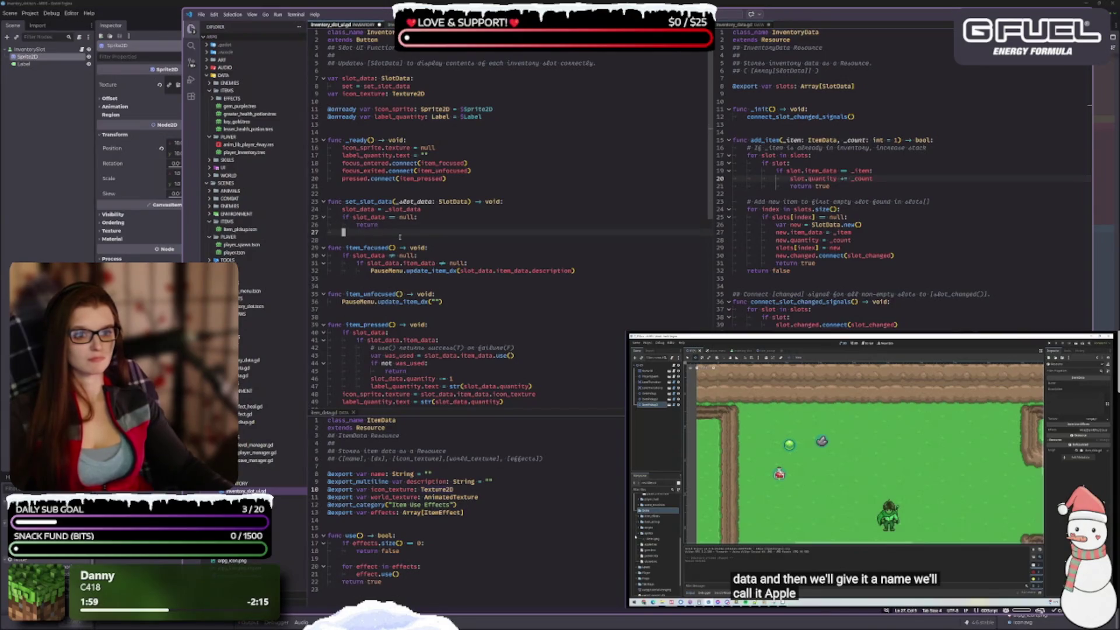
type("icon")
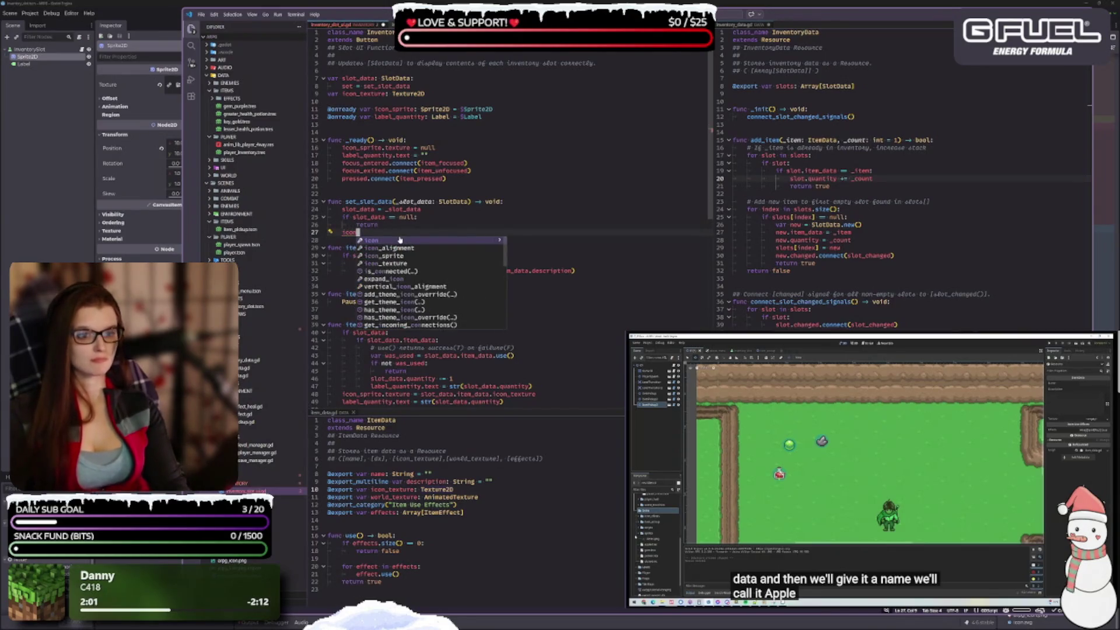
type("_texture")
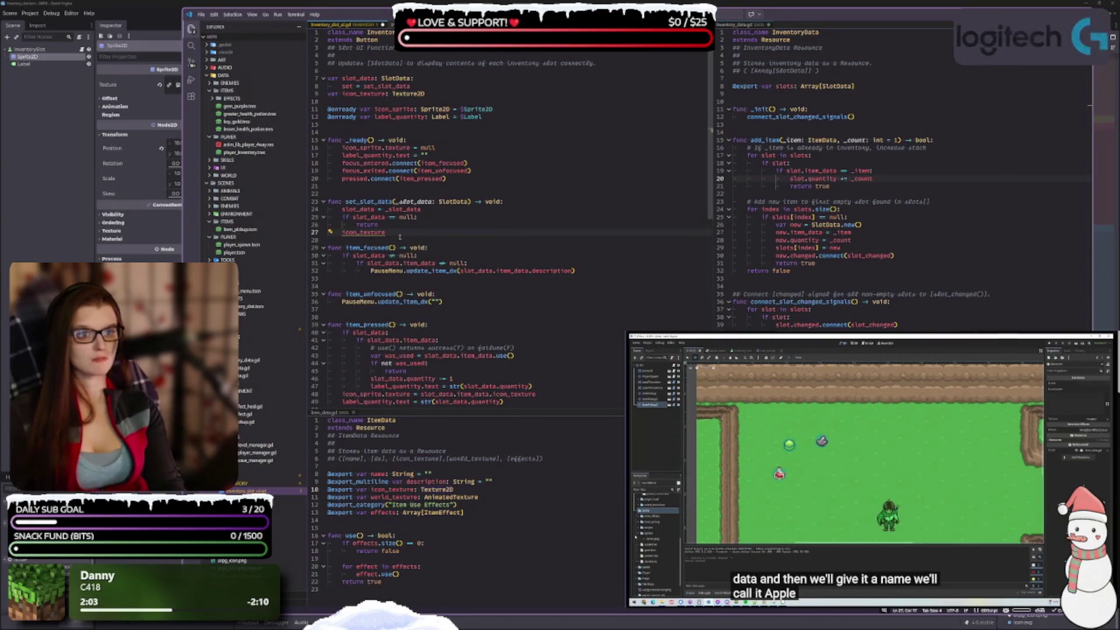
type(" = ")
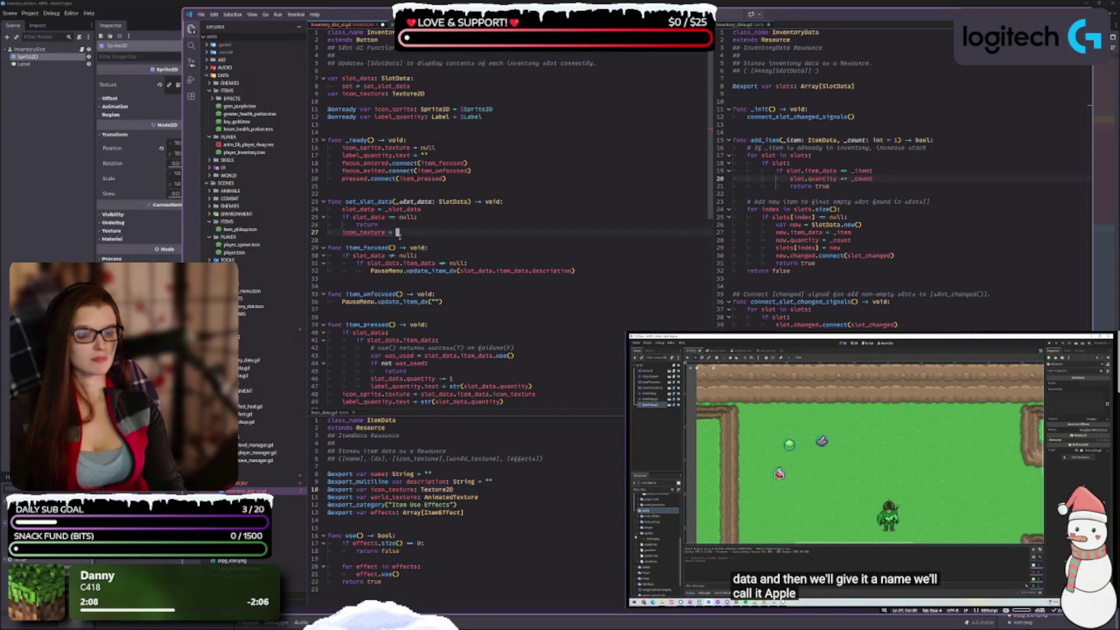
type("d")
key("BackSpace")
type("slot_data")
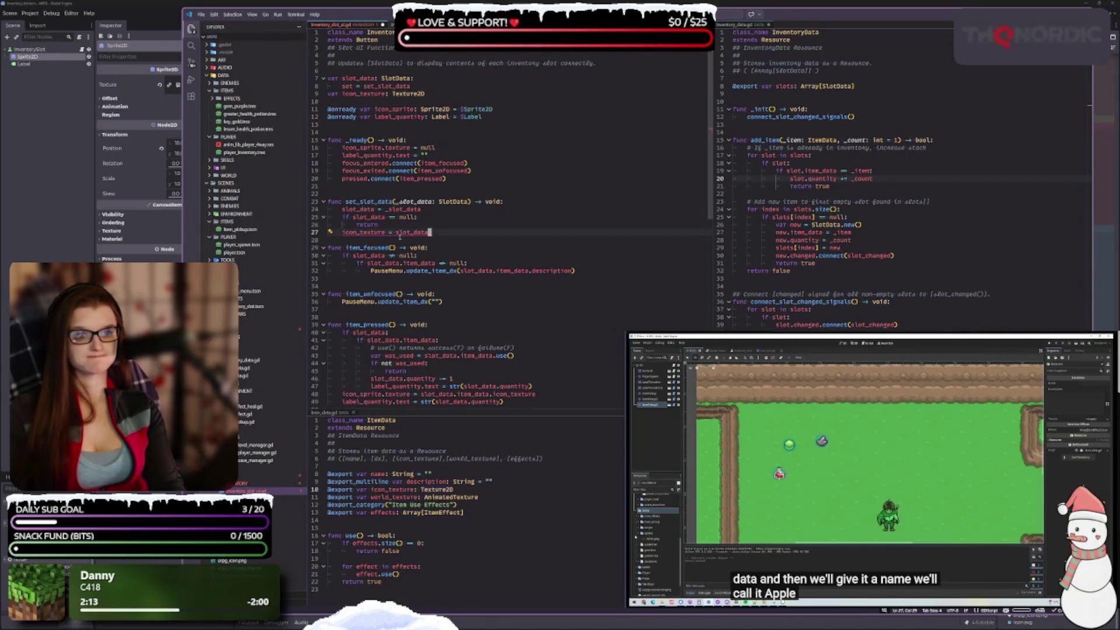
type(".")
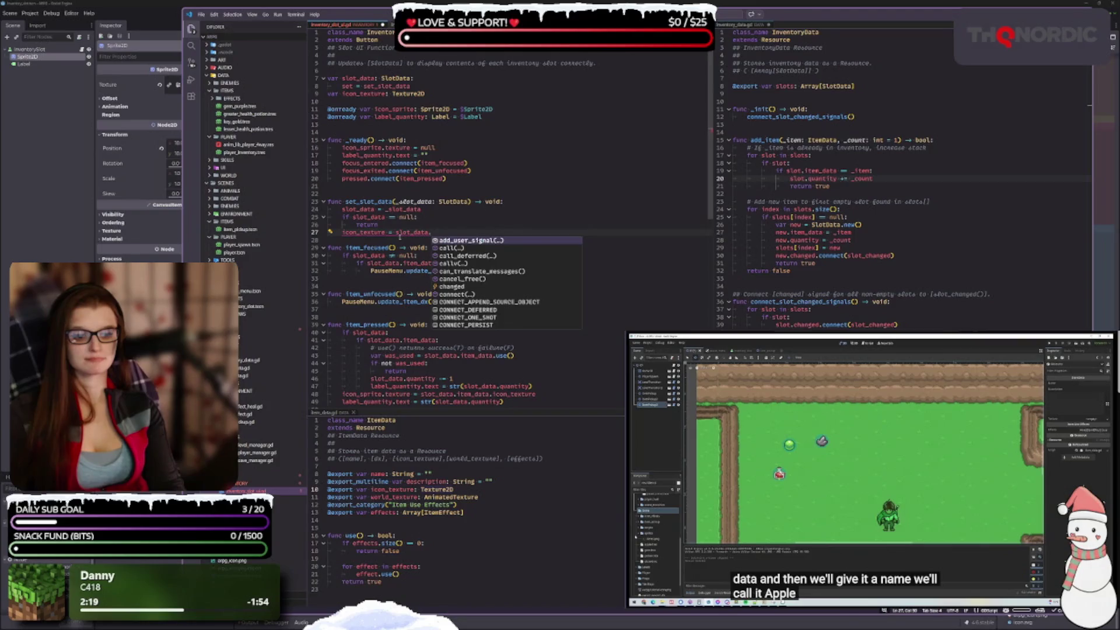
type("item")
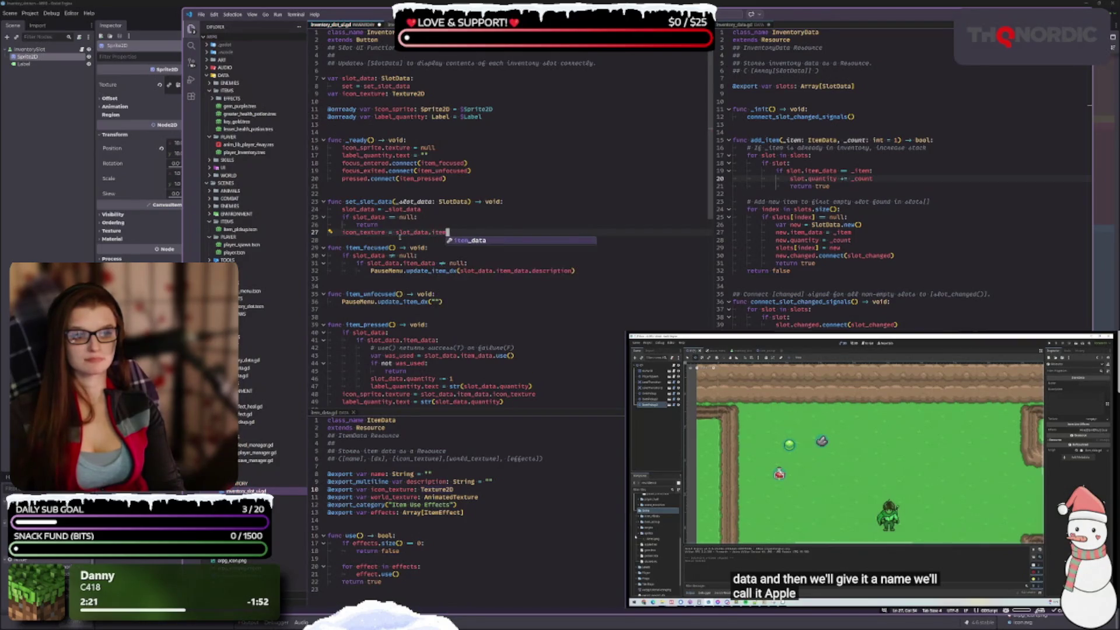
type("_data.i")
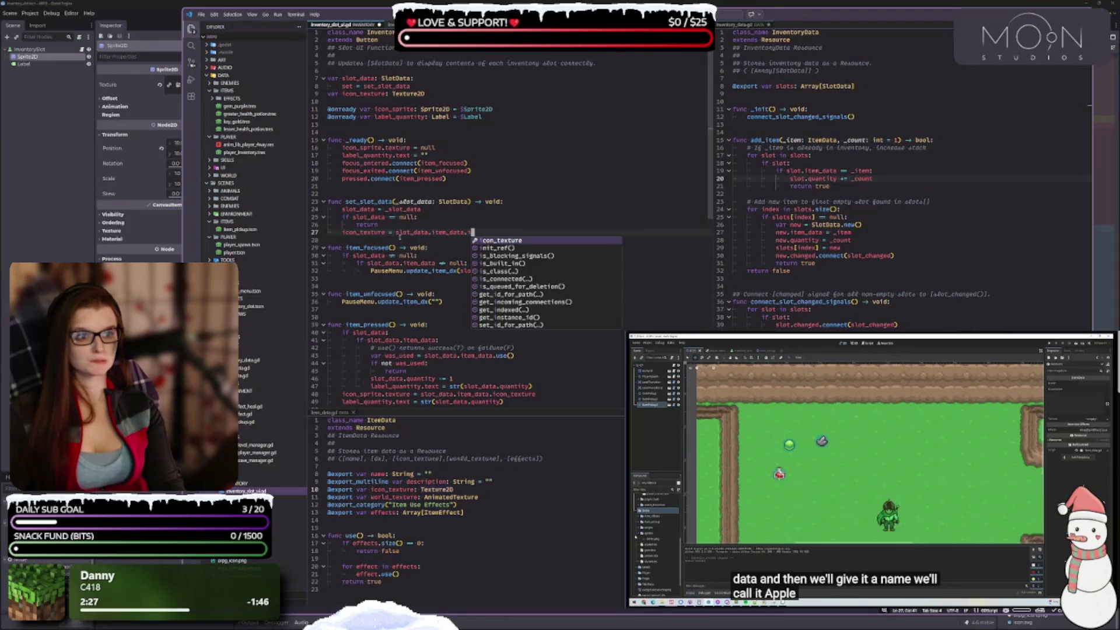
key("Return")
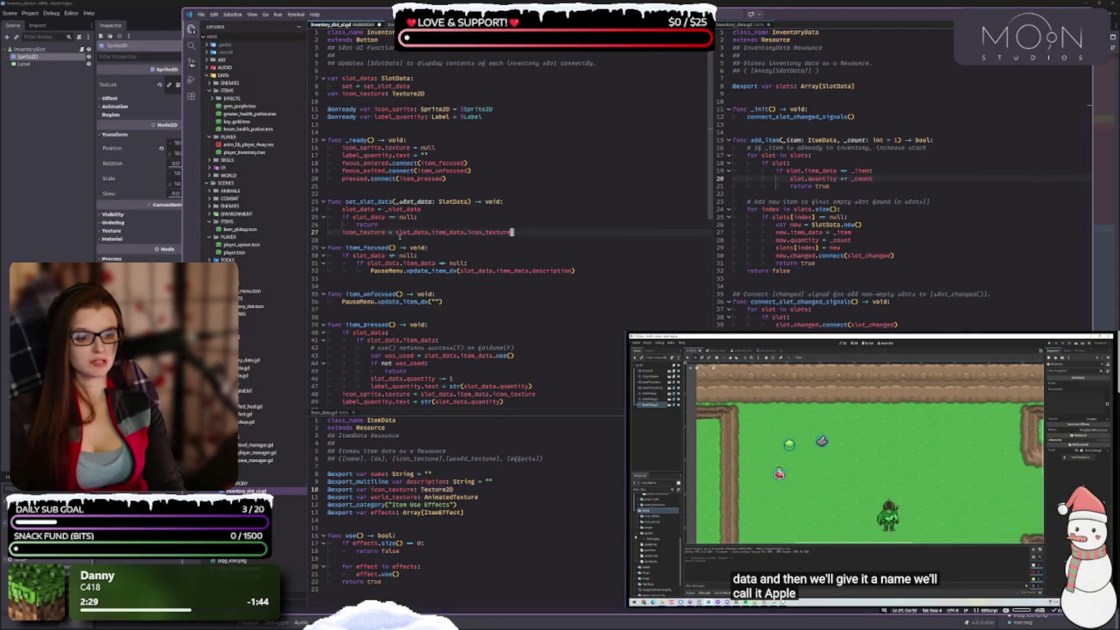
key("Return")
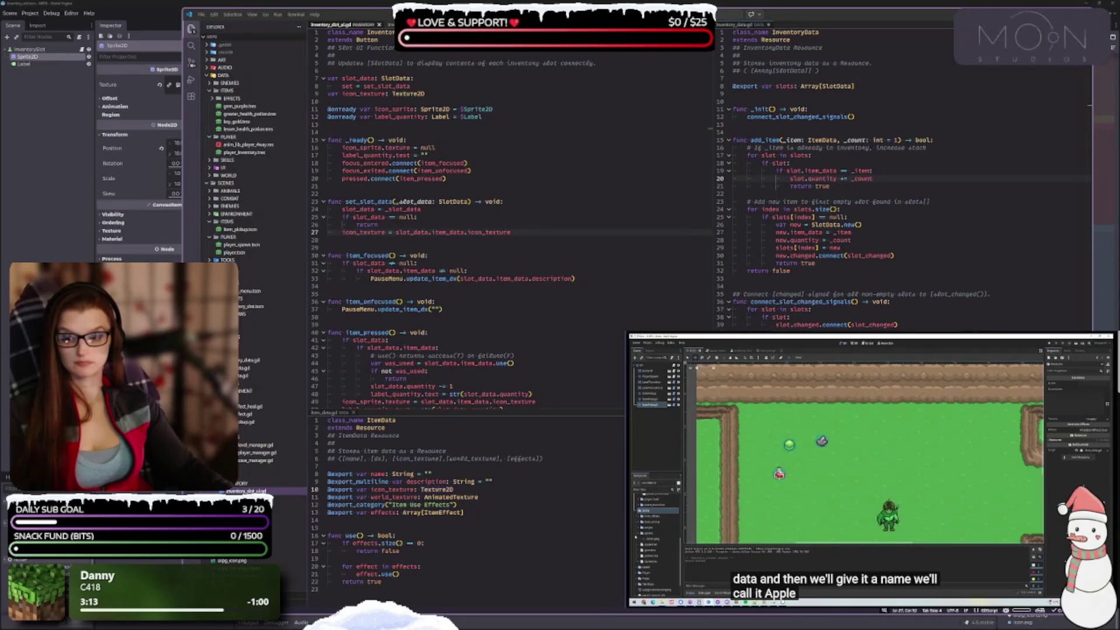
left_click(512, 232)
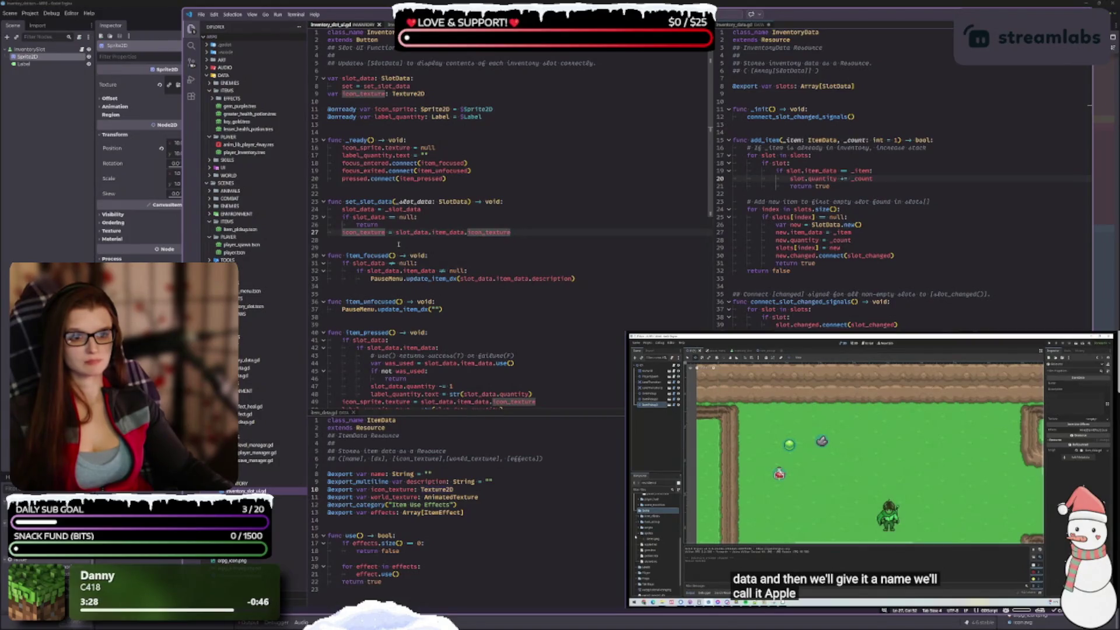
scroll(506, 305, "down", 1)
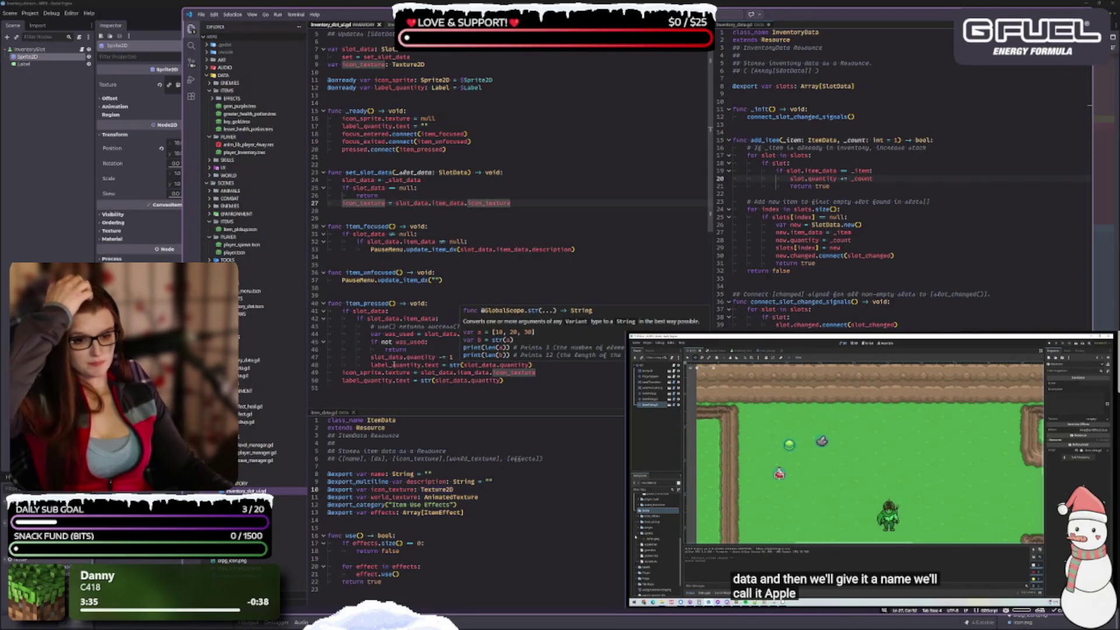
scroll(408, 361, "up", 1)
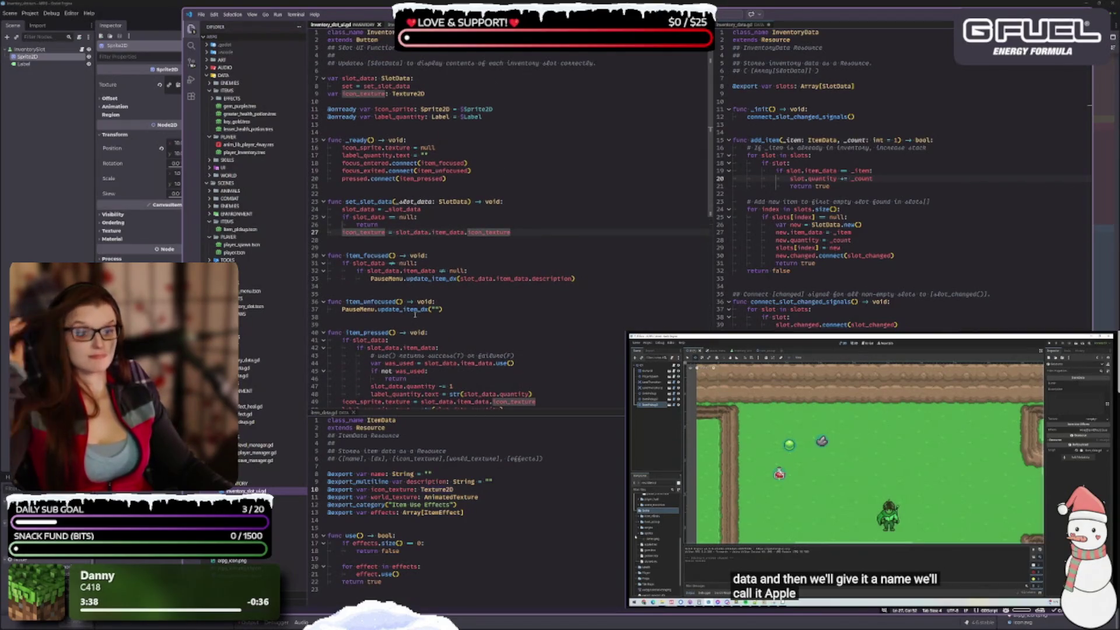
scroll(382, 386, "down", 1)
double_click(397, 388)
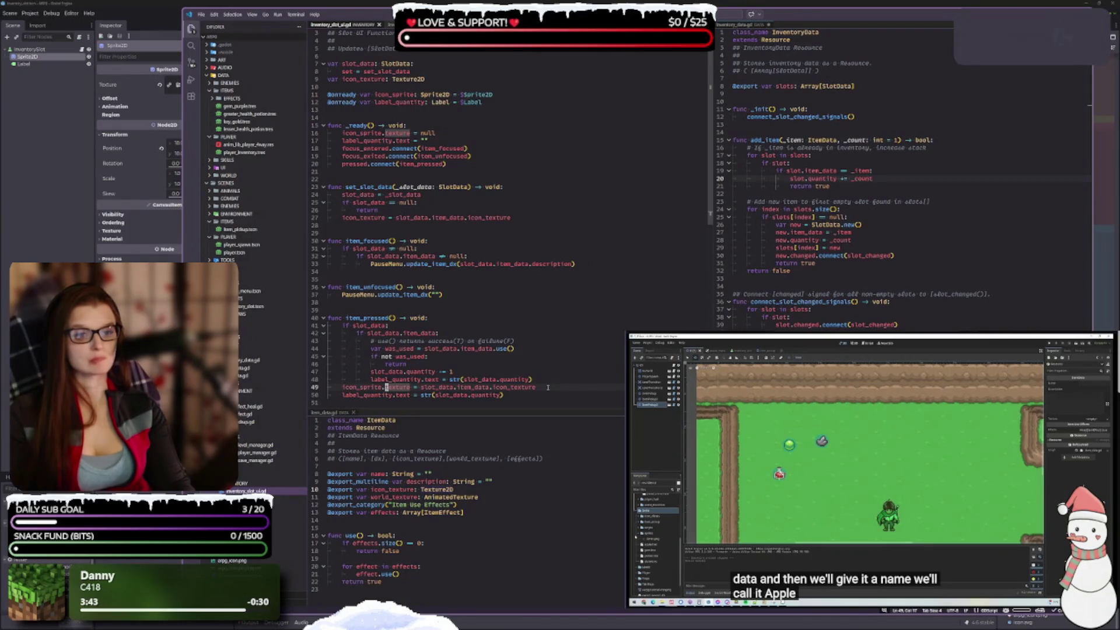
left_click(516, 397)
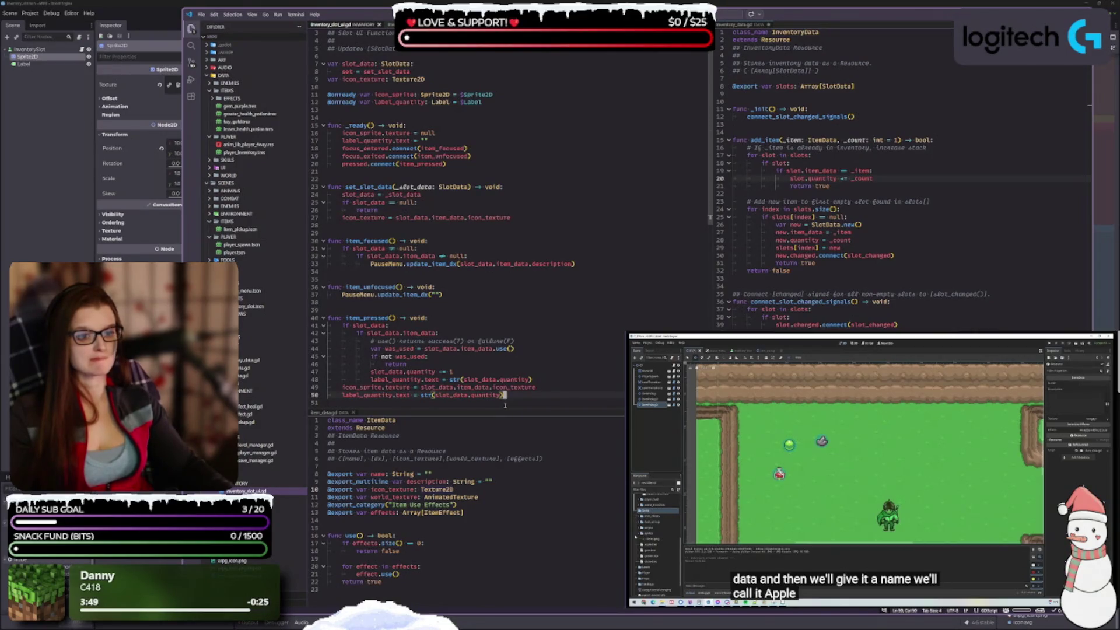
double_click(548, 386)
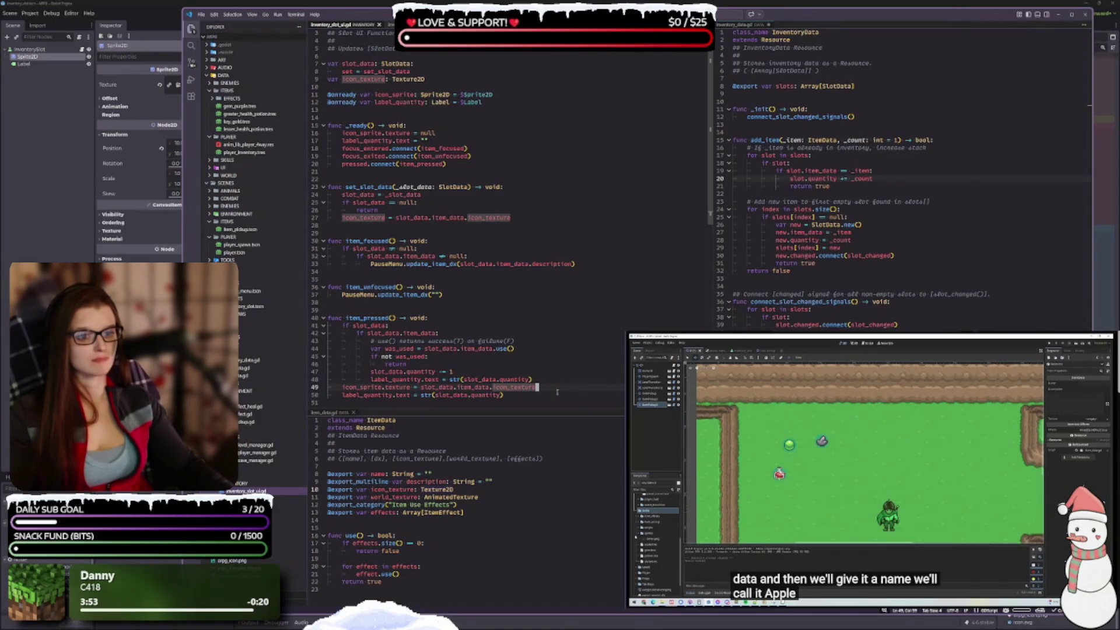
left_click(524, 219)
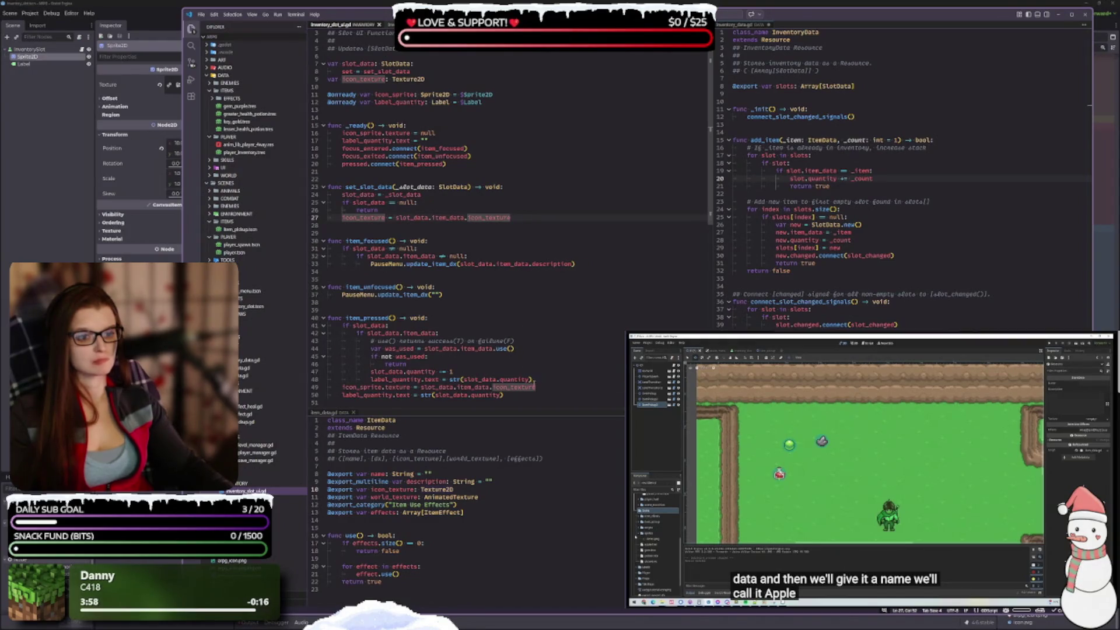
left_click(545, 389)
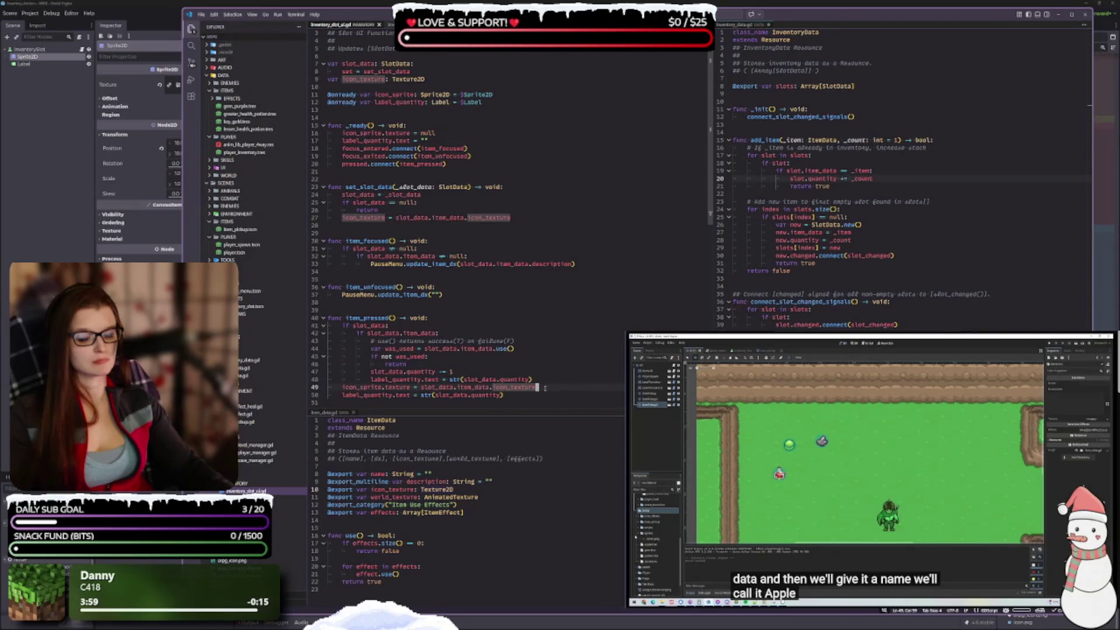